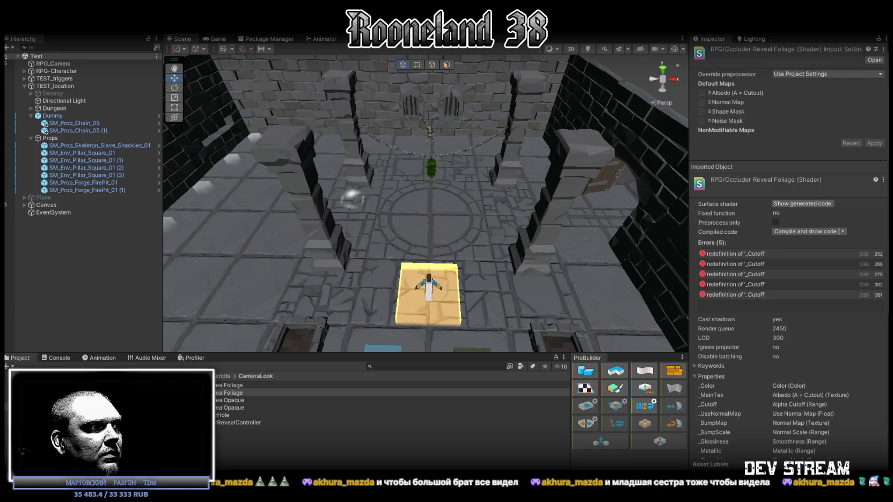
Switch from Unity to Blockbench and orbit the WPVP1 map model to a new angle
{"action": "key", "text": "alt+Tab"}
{"action": "mouse_move", "coordinate": [491, 198]}
{"action": "left_mouse_down"}
{"action": "mouse_move", "coordinate": [592, 220]}
{"action": "mouse_move", "coordinate": [639, 199]}
{"action": "left_mouse_up"}
Zoom and orbit around the yellow tower, then tilt the map to a near edge-on view
{"action": "scroll", "coordinate": [602, 182], "scroll_direction": "up", "scroll_amount": 3}
{"action": "scroll", "coordinate": [562, 372], "scroll_direction": "up", "scroll_amount": 5}
{"action": "scroll", "coordinate": [654, 390], "scroll_direction": "up", "scroll_amount": 5}
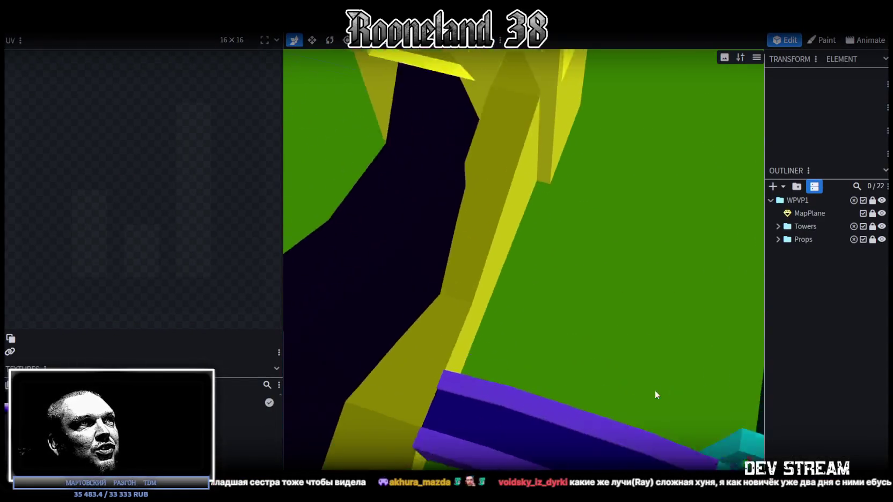
{"action": "scroll", "coordinate": [428, 142], "scroll_direction": "up", "scroll_amount": 3}
{"action": "scroll", "coordinate": [428, 142], "scroll_direction": "down", "scroll_amount": 5}
{"action": "left_click_drag", "start_coordinate": [533, 253], "coordinate": [478, 215]}
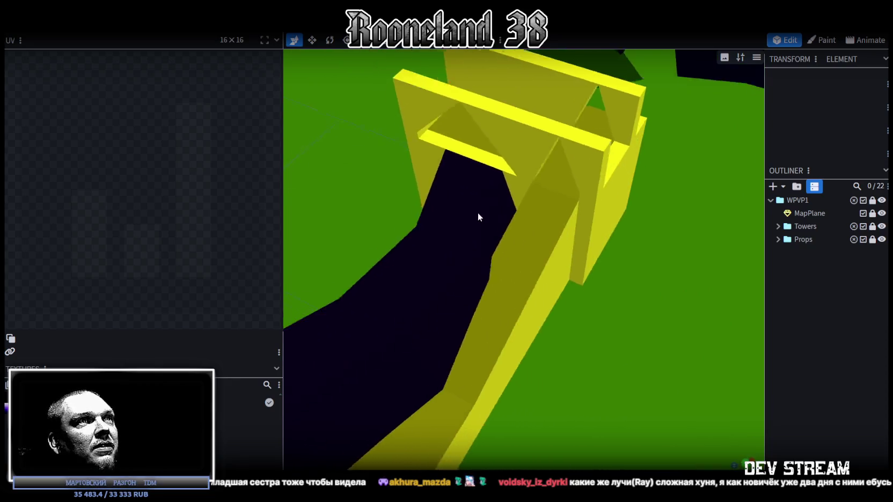
{"action": "scroll", "coordinate": [505, 209], "scroll_direction": "up", "scroll_amount": 4}
{"action": "scroll", "coordinate": [504, 208], "scroll_direction": "down", "scroll_amount": 5}
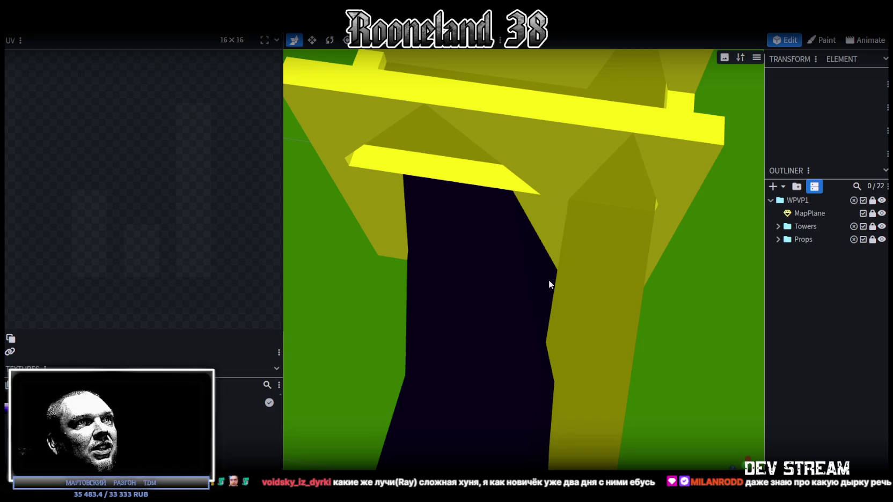
{"action": "scroll", "coordinate": [557, 298], "scroll_direction": "down", "scroll_amount": 10}
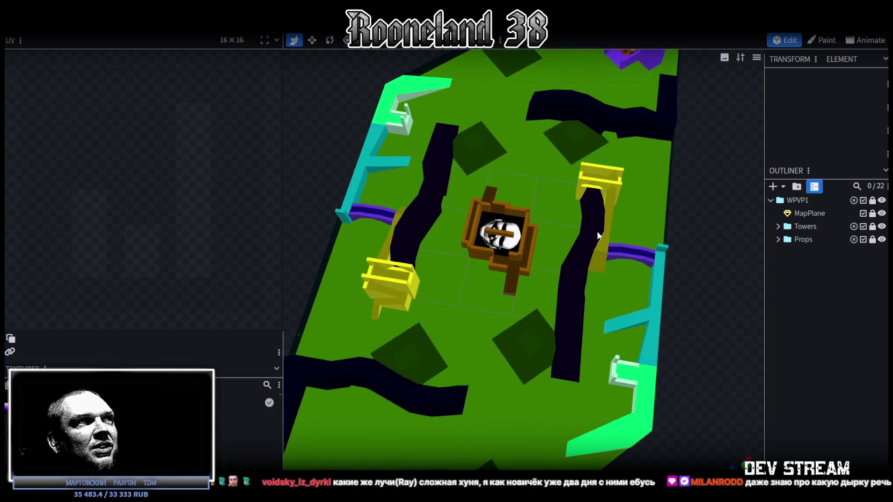
{"action": "mouse_move", "coordinate": [506, 265]}
{"action": "left_mouse_down"}
{"action": "mouse_move", "coordinate": [499, 224]}
{"action": "mouse_move", "coordinate": [466, 214]}
{"action": "mouse_move", "coordinate": [491, 192]}
{"action": "mouse_move", "coordinate": [503, 246]}
{"action": "mouse_move", "coordinate": [562, 293]}
{"action": "mouse_move", "coordinate": [555, 288]}
{"action": "left_mouse_up"}
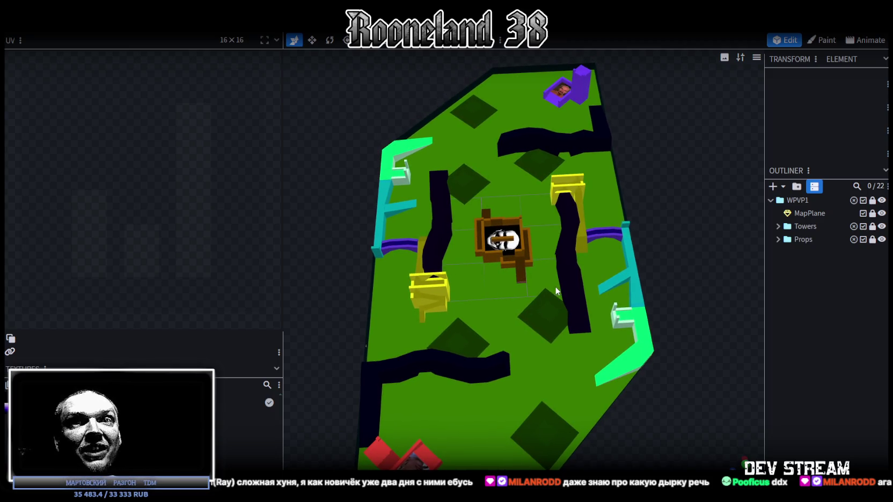
Orbit the map to fill the view and select the purple TowerStartB tower
{"action": "left_click_drag", "start_coordinate": [555, 286], "coordinate": [543, 272]}
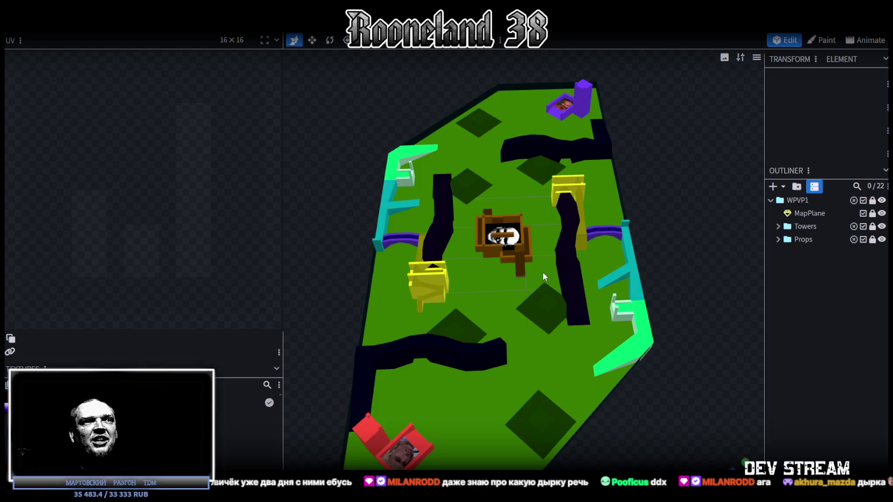
{"action": "mouse_move", "coordinate": [542, 273]}
{"action": "left_mouse_down"}
{"action": "mouse_move", "coordinate": [521, 281]}
{"action": "mouse_move", "coordinate": [625, 249]}
{"action": "mouse_move", "coordinate": [553, 268]}
{"action": "mouse_move", "coordinate": [573, 288]}
{"action": "mouse_move", "coordinate": [560, 309]}
{"action": "mouse_move", "coordinate": [502, 310]}
{"action": "mouse_move", "coordinate": [443, 335]}
{"action": "mouse_move", "coordinate": [551, 300]}
{"action": "left_mouse_up"}
{"action": "scroll", "coordinate": [625, 249], "scroll_direction": "up", "scroll_amount": 3}
{"action": "scroll", "coordinate": [625, 250], "scroll_direction": "down", "scroll_amount": 3}
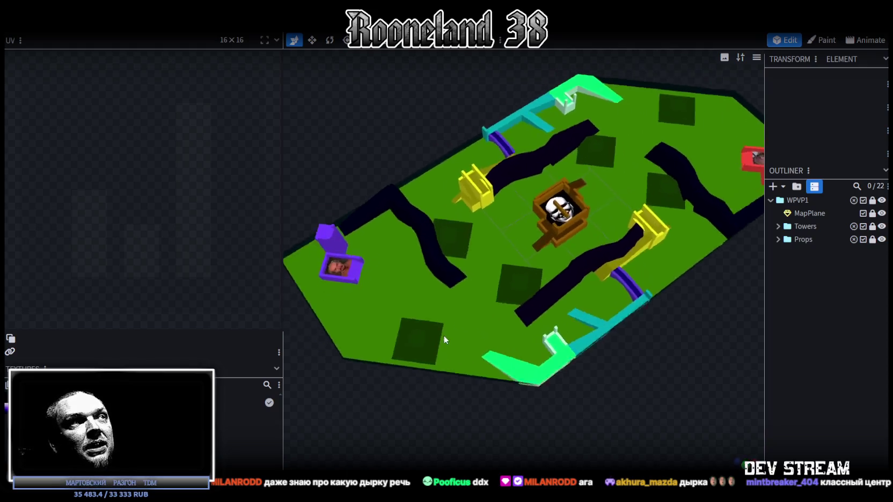
{"action": "scroll", "coordinate": [551, 300], "scroll_direction": "up", "scroll_amount": 5}
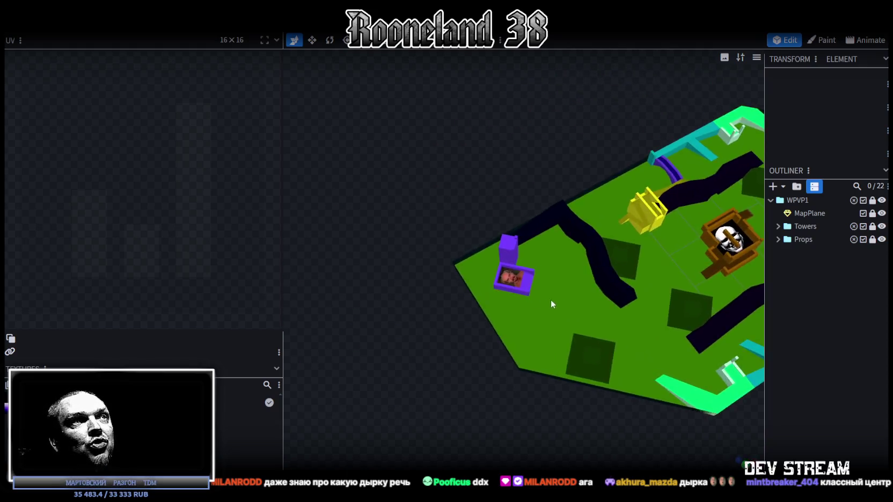
{"action": "scroll", "coordinate": [472, 311], "scroll_direction": "up", "scroll_amount": 5}
{"action": "left_click", "coordinate": [529, 311]}
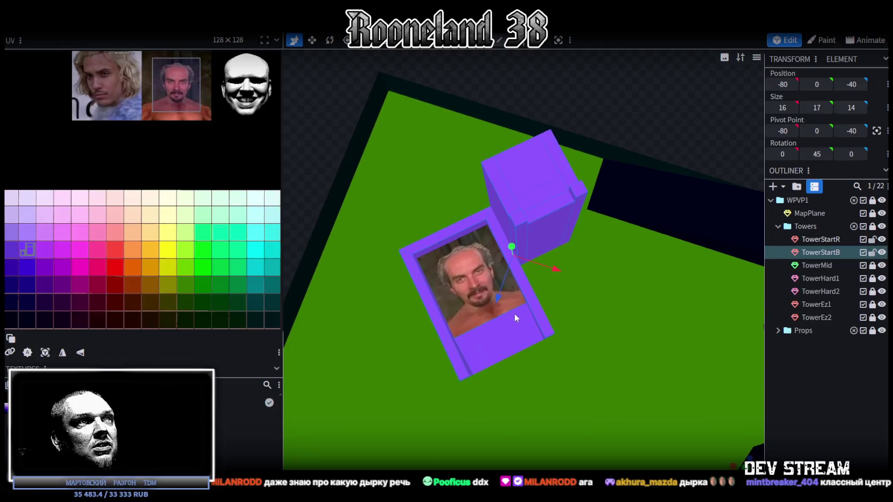
{"action": "scroll", "coordinate": [616, 317], "scroll_direction": "up", "scroll_amount": 3}
{"action": "scroll", "coordinate": [617, 318], "scroll_direction": "down", "scroll_amount": 10}
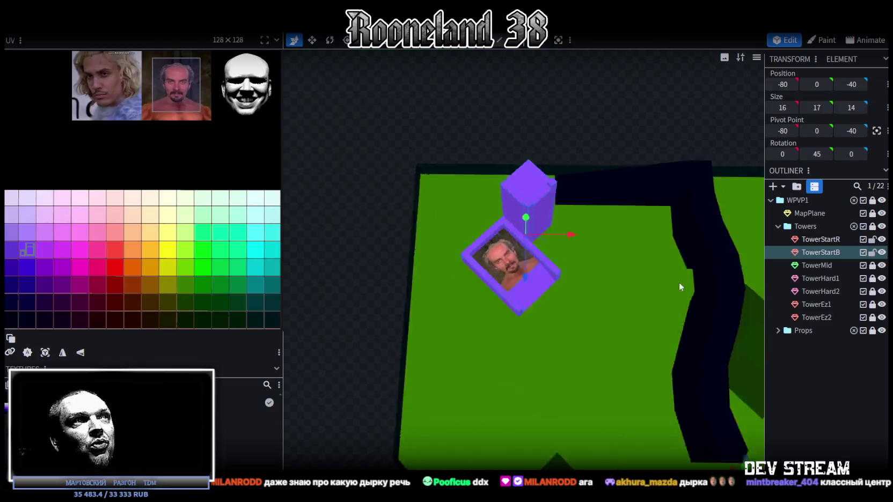
{"action": "scroll", "coordinate": [644, 268], "scroll_direction": "down", "scroll_amount": 5}
{"action": "mouse_move", "coordinate": [606, 297]}
{"action": "left_mouse_down"}
{"action": "mouse_move", "coordinate": [424, 300]}
{"action": "mouse_move", "coordinate": [509, 312]}
{"action": "mouse_move", "coordinate": [475, 427]}
{"action": "mouse_move", "coordinate": [499, 316]}
{"action": "left_mouse_up"}
{"action": "scroll", "coordinate": [533, 300], "scroll_direction": "up", "scroll_amount": 6}
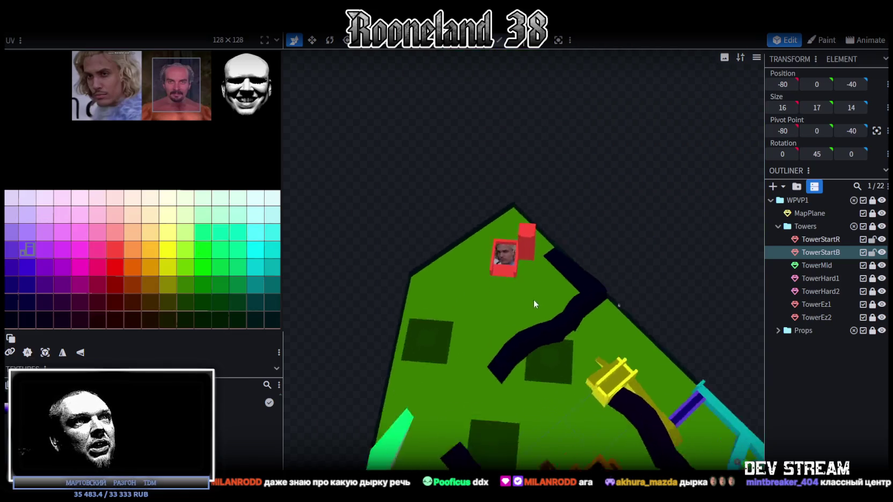
{"action": "mouse_move", "coordinate": [569, 299]}
{"action": "left_mouse_down"}
{"action": "mouse_move", "coordinate": [530, 372]}
{"action": "mouse_move", "coordinate": [531, 416]}
{"action": "mouse_move", "coordinate": [584, 329]}
{"action": "mouse_move", "coordinate": [487, 399]}
{"action": "mouse_move", "coordinate": [482, 384]}
{"action": "mouse_move", "coordinate": [541, 373]}
{"action": "left_mouse_up"}
{"action": "scroll", "coordinate": [569, 367], "scroll_direction": "down", "scroll_amount": 4}
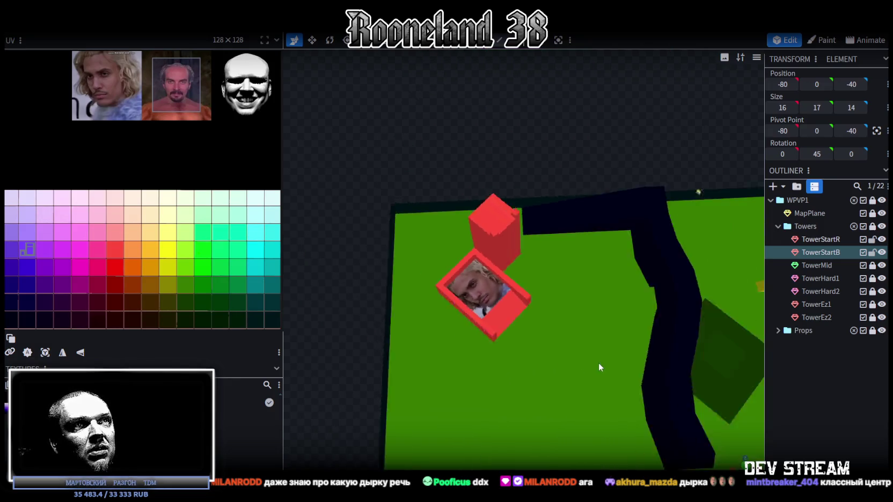
{"action": "scroll", "coordinate": [600, 364], "scroll_direction": "up", "scroll_amount": 2}
{"action": "scroll", "coordinate": [601, 365], "scroll_direction": "down", "scroll_amount": 5}
{"action": "mouse_move", "coordinate": [500, 330]}
{"action": "left_mouse_down"}
{"action": "mouse_move", "coordinate": [561, 331]}
{"action": "mouse_move", "coordinate": [538, 352]}
{"action": "left_mouse_up"}
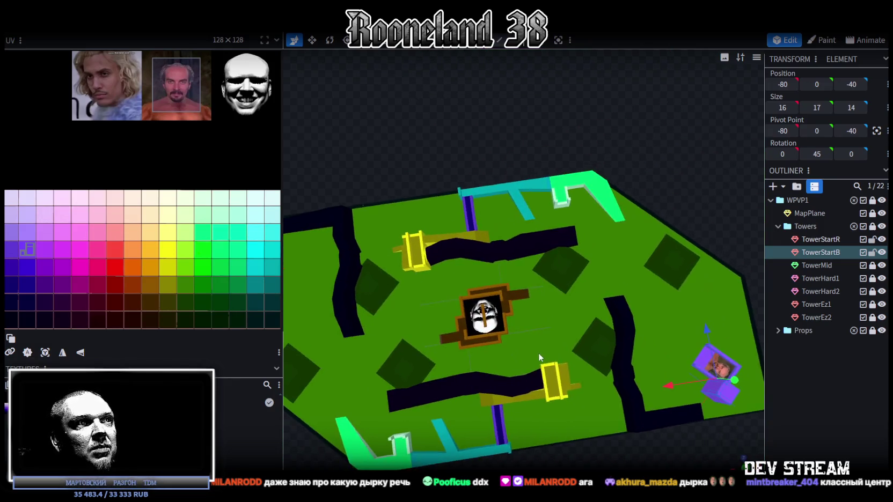
{"action": "scroll", "coordinate": [419, 309], "scroll_direction": "up", "scroll_amount": 2}
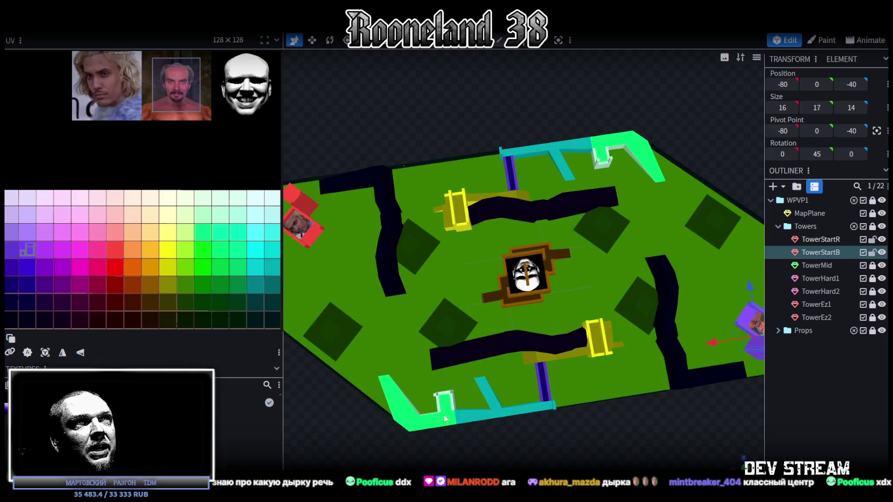
{"action": "left_click_drag", "start_coordinate": [471, 293], "coordinate": [498, 184]}
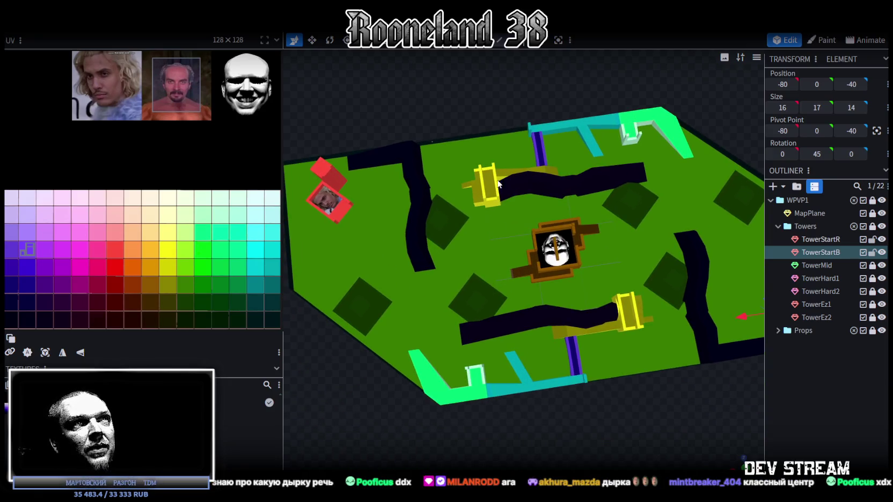
{"action": "left_click_drag", "start_coordinate": [617, 356], "coordinate": [595, 333]}
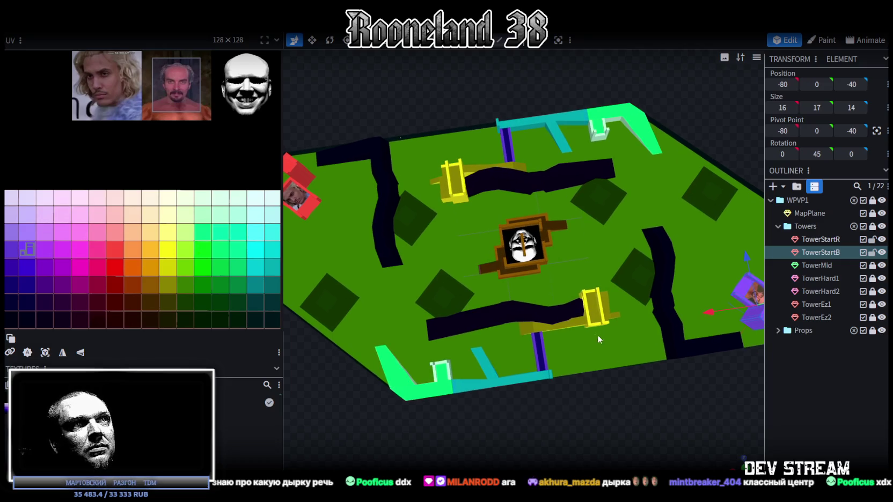
{"action": "mouse_move", "coordinate": [511, 279]}
{"action": "left_mouse_down"}
{"action": "mouse_move", "coordinate": [466, 308]}
{"action": "mouse_move", "coordinate": [715, 320]}
{"action": "left_mouse_up"}
{"action": "scroll", "coordinate": [720, 321], "scroll_direction": "up", "scroll_amount": 5}
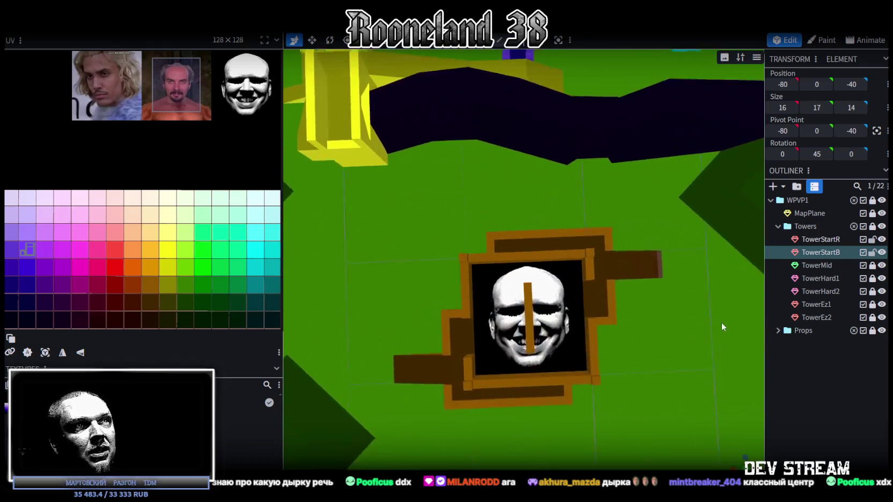
{"action": "mouse_move", "coordinate": [682, 373]}
{"action": "left_mouse_down"}
{"action": "mouse_move", "coordinate": [650, 310]}
{"action": "mouse_move", "coordinate": [647, 394]}
{"action": "mouse_move", "coordinate": [604, 239]}
{"action": "mouse_move", "coordinate": [522, 355]}
{"action": "mouse_move", "coordinate": [479, 330]}
{"action": "mouse_move", "coordinate": [533, 421]}
{"action": "mouse_move", "coordinate": [554, 438]}
{"action": "left_mouse_up"}
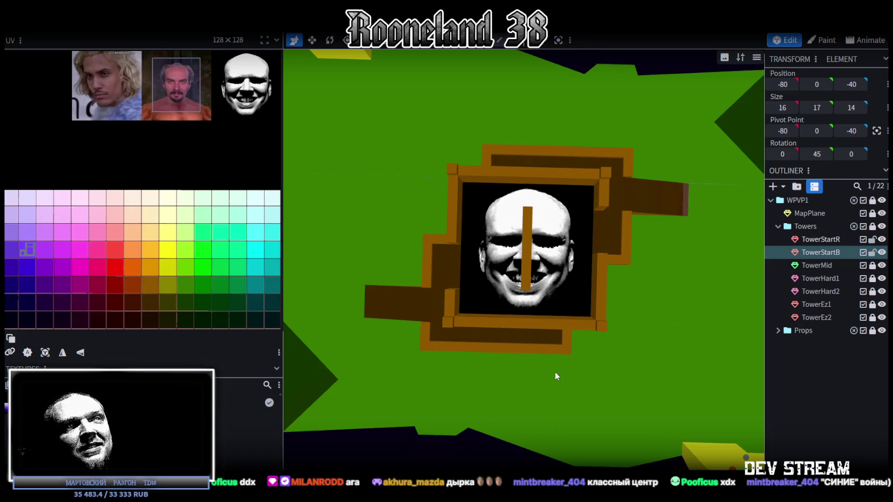
{"action": "scroll", "coordinate": [555, 372], "scroll_direction": "down", "scroll_amount": 6}
{"action": "mouse_move", "coordinate": [450, 326]}
{"action": "left_mouse_down"}
{"action": "mouse_move", "coordinate": [544, 244]}
{"action": "mouse_move", "coordinate": [473, 377]}
{"action": "mouse_move", "coordinate": [511, 296]}
{"action": "left_mouse_up"}
{"action": "scroll", "coordinate": [483, 323], "scroll_direction": "up", "scroll_amount": 3}
{"action": "mouse_move", "coordinate": [483, 322]}
{"action": "left_mouse_down"}
{"action": "mouse_move", "coordinate": [519, 348]}
{"action": "mouse_move", "coordinate": [464, 325]}
{"action": "mouse_move", "coordinate": [481, 307]}
{"action": "mouse_move", "coordinate": [439, 340]}
{"action": "mouse_move", "coordinate": [386, 338]}
{"action": "mouse_move", "coordinate": [392, 329]}
{"action": "left_mouse_up"}
{"action": "scroll", "coordinate": [482, 307], "scroll_direction": "up", "scroll_amount": 4}
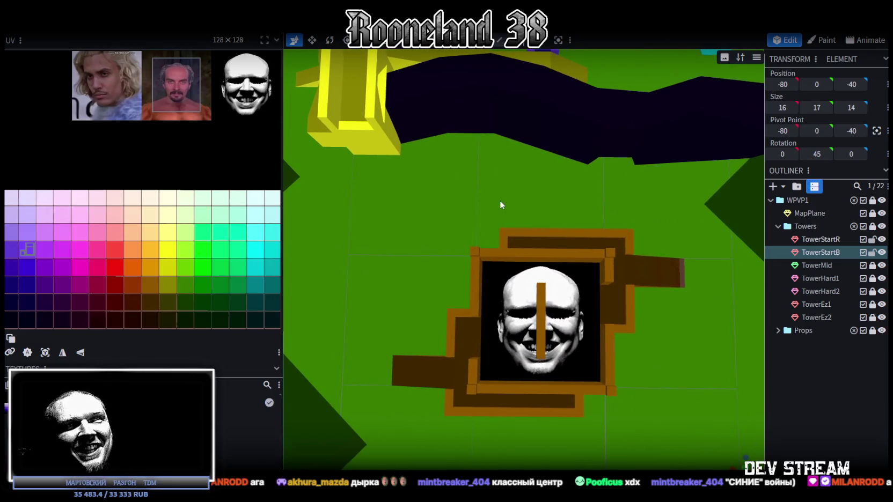
{"action": "scroll", "coordinate": [536, 348], "scroll_direction": "down", "scroll_amount": 8}
{"action": "mouse_move", "coordinate": [454, 281]}
{"action": "left_mouse_down"}
{"action": "mouse_move", "coordinate": [506, 191]}
{"action": "mouse_move", "coordinate": [513, 234]}
{"action": "left_mouse_up"}
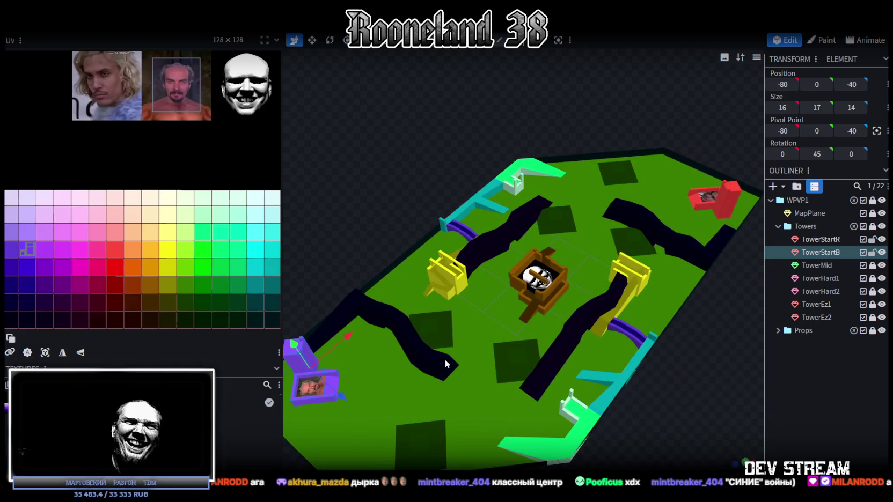
{"action": "mouse_move", "coordinate": [485, 352]}
{"action": "left_mouse_down"}
{"action": "mouse_move", "coordinate": [472, 316]}
{"action": "mouse_move", "coordinate": [484, 297]}
{"action": "mouse_move", "coordinate": [520, 284]}
{"action": "mouse_move", "coordinate": [612, 281]}
{"action": "mouse_move", "coordinate": [639, 306]}
{"action": "mouse_move", "coordinate": [592, 288]}
{"action": "mouse_move", "coordinate": [582, 293]}
{"action": "mouse_move", "coordinate": [562, 264]}
{"action": "mouse_move", "coordinate": [420, 282]}
{"action": "left_mouse_up"}
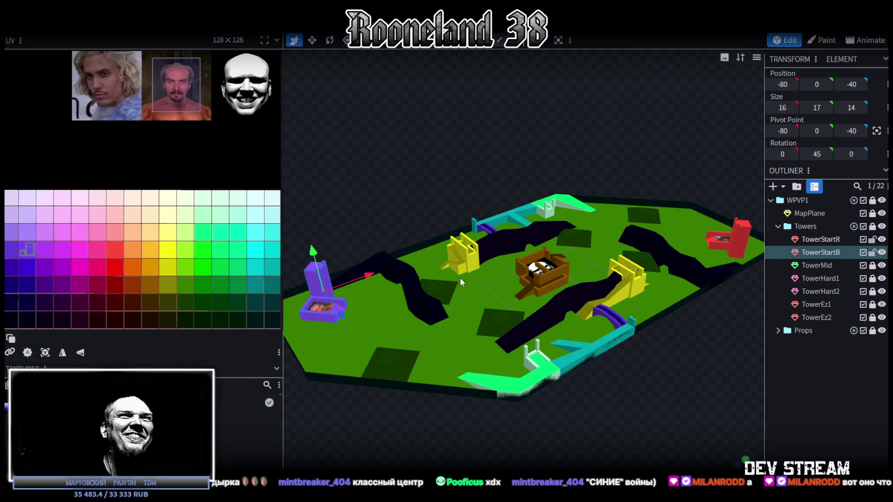
{"action": "mouse_move", "coordinate": [477, 273]}
{"action": "left_mouse_down"}
{"action": "mouse_move", "coordinate": [460, 325]}
{"action": "mouse_move", "coordinate": [447, 335]}
{"action": "left_mouse_up"}
{"action": "scroll", "coordinate": [447, 336], "scroll_direction": "up", "scroll_amount": 8}
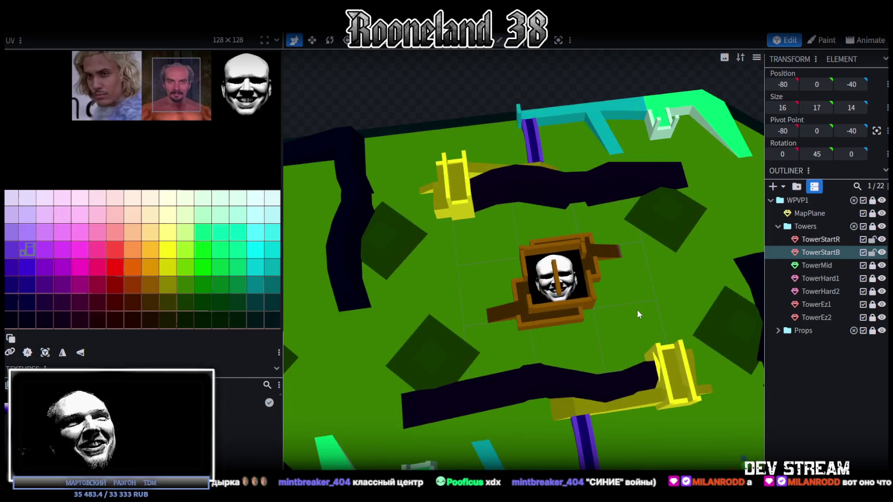
{"action": "mouse_move", "coordinate": [591, 349]}
{"action": "left_mouse_down"}
{"action": "mouse_move", "coordinate": [594, 342]}
{"action": "mouse_move", "coordinate": [503, 282]}
{"action": "left_mouse_up"}
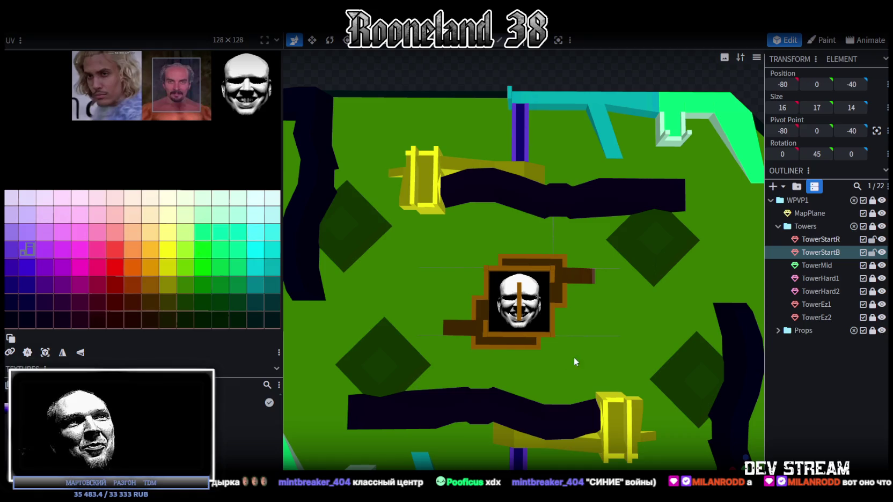
{"action": "scroll", "coordinate": [460, 337], "scroll_direction": "down", "scroll_amount": 5}
{"action": "left_click_drag", "start_coordinate": [393, 332], "coordinate": [467, 260]}
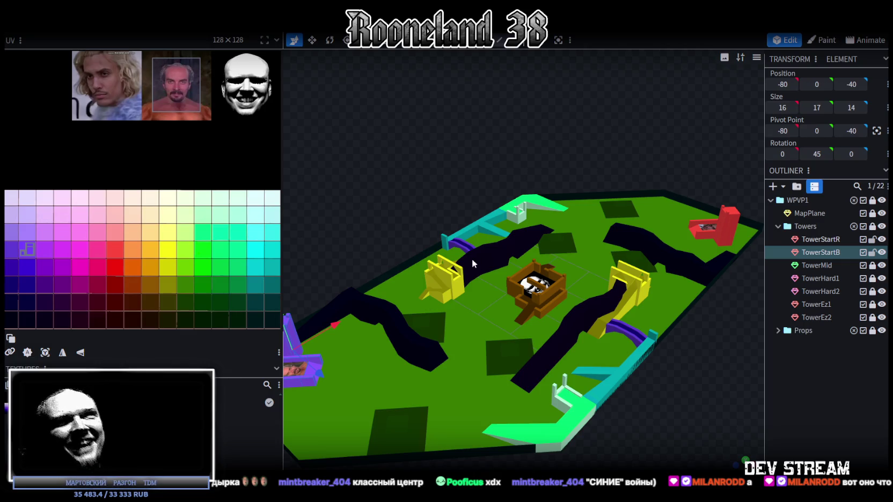
{"action": "mouse_move", "coordinate": [470, 352]}
{"action": "left_mouse_down"}
{"action": "mouse_move", "coordinate": [533, 337]}
{"action": "mouse_move", "coordinate": [562, 432]}
{"action": "mouse_move", "coordinate": [583, 370]}
{"action": "mouse_move", "coordinate": [493, 354]}
{"action": "mouse_move", "coordinate": [421, 300]}
{"action": "mouse_move", "coordinate": [471, 336]}
{"action": "mouse_move", "coordinate": [456, 358]}
{"action": "mouse_move", "coordinate": [368, 416]}
{"action": "left_mouse_up"}
{"action": "mouse_move", "coordinate": [472, 382]}
{"action": "left_mouse_down"}
{"action": "mouse_move", "coordinate": [534, 354]}
{"action": "mouse_move", "coordinate": [471, 287]}
{"action": "left_mouse_up"}
{"action": "mouse_move", "coordinate": [577, 327]}
{"action": "left_mouse_down"}
{"action": "mouse_move", "coordinate": [564, 294]}
{"action": "mouse_move", "coordinate": [472, 331]}
{"action": "left_mouse_up"}
{"action": "mouse_move", "coordinate": [545, 256]}
{"action": "left_mouse_down"}
{"action": "mouse_move", "coordinate": [502, 338]}
{"action": "mouse_move", "coordinate": [611, 330]}
{"action": "mouse_move", "coordinate": [521, 329]}
{"action": "left_mouse_up"}
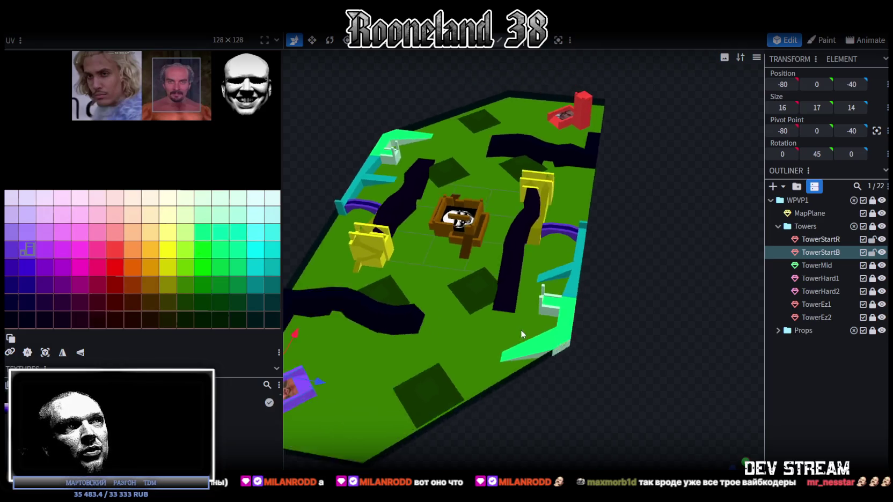
{"action": "scroll", "coordinate": [496, 301], "scroll_direction": "up", "scroll_amount": 6}
{"action": "scroll", "coordinate": [496, 300], "scroll_direction": "down", "scroll_amount": 8}
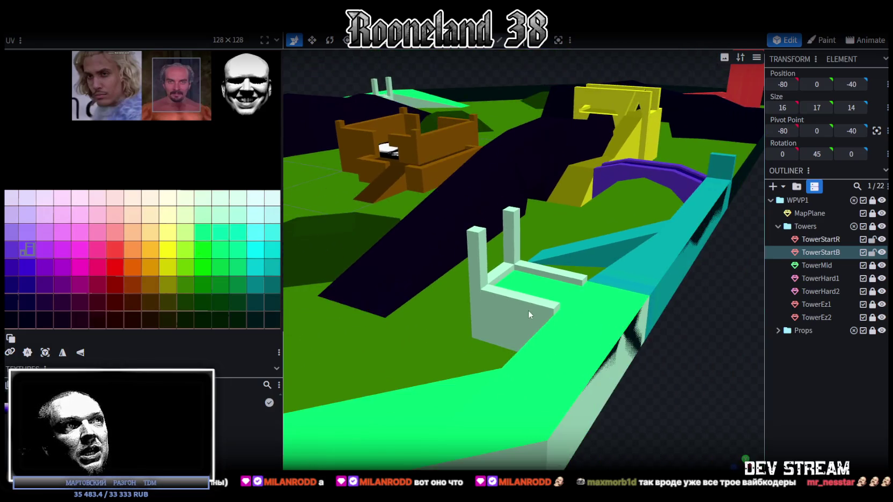
{"action": "mouse_move", "coordinate": [483, 295]}
{"action": "left_mouse_down"}
{"action": "mouse_move", "coordinate": [510, 289]}
{"action": "mouse_move", "coordinate": [502, 296]}
{"action": "mouse_move", "coordinate": [652, 181]}
{"action": "mouse_move", "coordinate": [609, 218]}
{"action": "mouse_move", "coordinate": [368, 230]}
{"action": "mouse_move", "coordinate": [341, 202]}
{"action": "left_mouse_up"}
{"action": "scroll", "coordinate": [458, 263], "scroll_direction": "up", "scroll_amount": 5}
{"action": "mouse_move", "coordinate": [458, 263]}
{"action": "left_mouse_down"}
{"action": "mouse_move", "coordinate": [567, 382]}
{"action": "mouse_move", "coordinate": [459, 361]}
{"action": "mouse_move", "coordinate": [703, 382]}
{"action": "mouse_move", "coordinate": [534, 353]}
{"action": "mouse_move", "coordinate": [589, 332]}
{"action": "mouse_move", "coordinate": [623, 302]}
{"action": "mouse_move", "coordinate": [600, 392]}
{"action": "mouse_move", "coordinate": [596, 345]}
{"action": "mouse_move", "coordinate": [614, 313]}
{"action": "mouse_move", "coordinate": [563, 296]}
{"action": "left_mouse_up"}
{"action": "scroll", "coordinate": [563, 293], "scroll_direction": "down", "scroll_amount": 10}
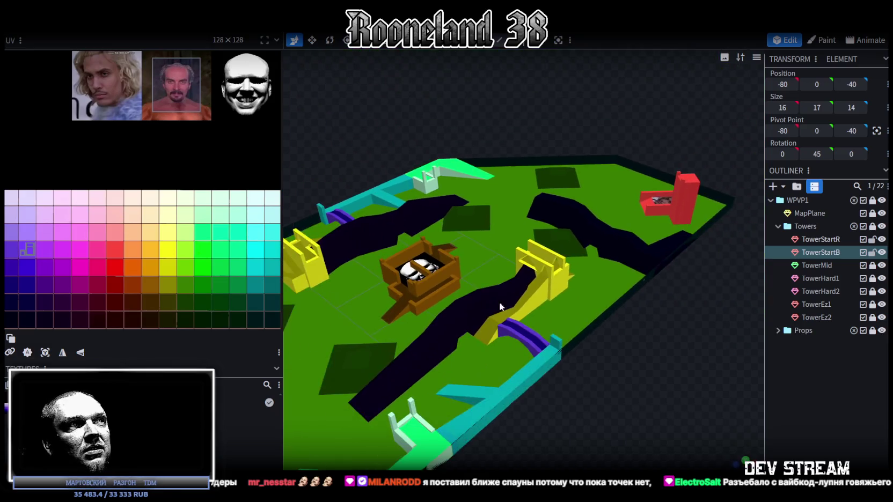
{"action": "mouse_move", "coordinate": [492, 323]}
{"action": "left_mouse_down"}
{"action": "mouse_move", "coordinate": [526, 338]}
{"action": "mouse_move", "coordinate": [527, 358]}
{"action": "mouse_move", "coordinate": [530, 285]}
{"action": "mouse_move", "coordinate": [529, 323]}
{"action": "mouse_move", "coordinate": [667, 300]}
{"action": "mouse_move", "coordinate": [590, 380]}
{"action": "mouse_move", "coordinate": [529, 410]}
{"action": "mouse_move", "coordinate": [539, 363]}
{"action": "mouse_move", "coordinate": [515, 347]}
{"action": "mouse_move", "coordinate": [503, 304]}
{"action": "mouse_move", "coordinate": [413, 332]}
{"action": "left_mouse_up"}
{"action": "mouse_move", "coordinate": [482, 360]}
{"action": "left_mouse_down"}
{"action": "mouse_move", "coordinate": [537, 368]}
{"action": "mouse_move", "coordinate": [473, 390]}
{"action": "mouse_move", "coordinate": [503, 419]}
{"action": "mouse_move", "coordinate": [529, 424]}
{"action": "mouse_move", "coordinate": [480, 430]}
{"action": "left_mouse_up"}
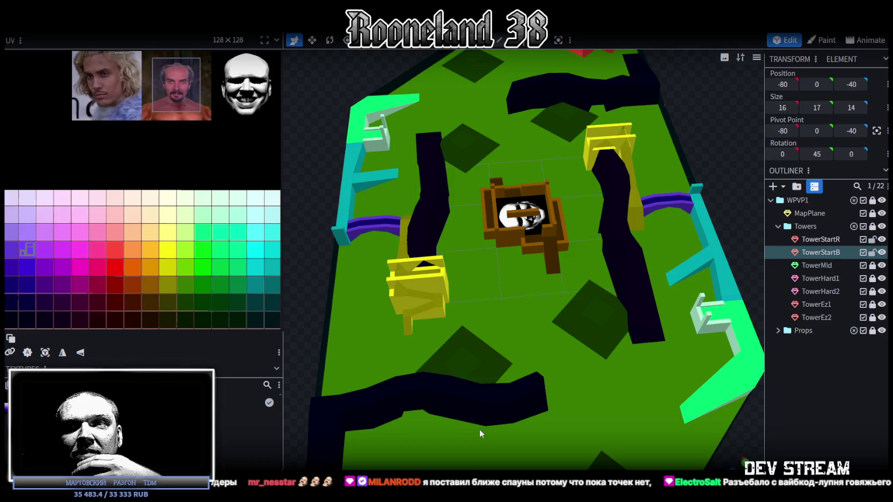
{"action": "mouse_move", "coordinate": [479, 429]}
{"action": "left_mouse_down"}
{"action": "mouse_move", "coordinate": [509, 419]}
{"action": "mouse_move", "coordinate": [563, 337]}
{"action": "mouse_move", "coordinate": [552, 389]}
{"action": "mouse_move", "coordinate": [566, 334]}
{"action": "mouse_move", "coordinate": [584, 322]}
{"action": "mouse_move", "coordinate": [472, 369]}
{"action": "left_mouse_up"}
{"action": "left_click_drag", "start_coordinate": [575, 308], "coordinate": [556, 306]}
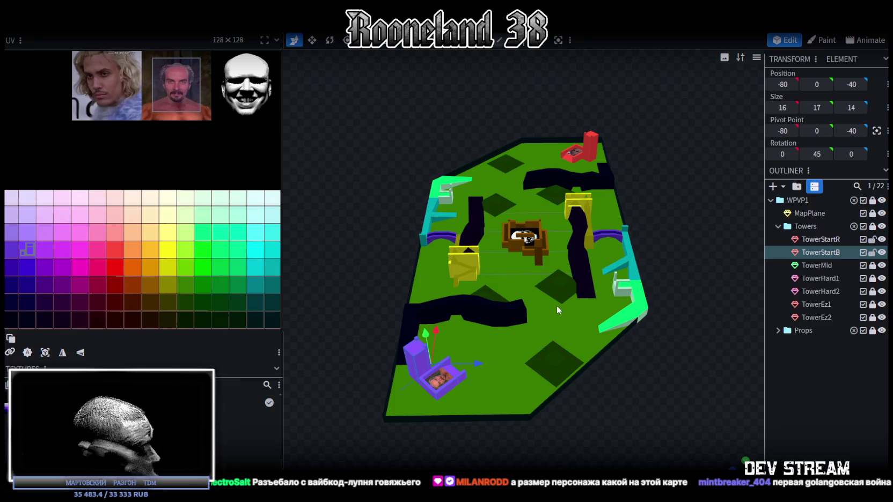
{"action": "left_click_drag", "start_coordinate": [547, 311], "coordinate": [551, 337]}
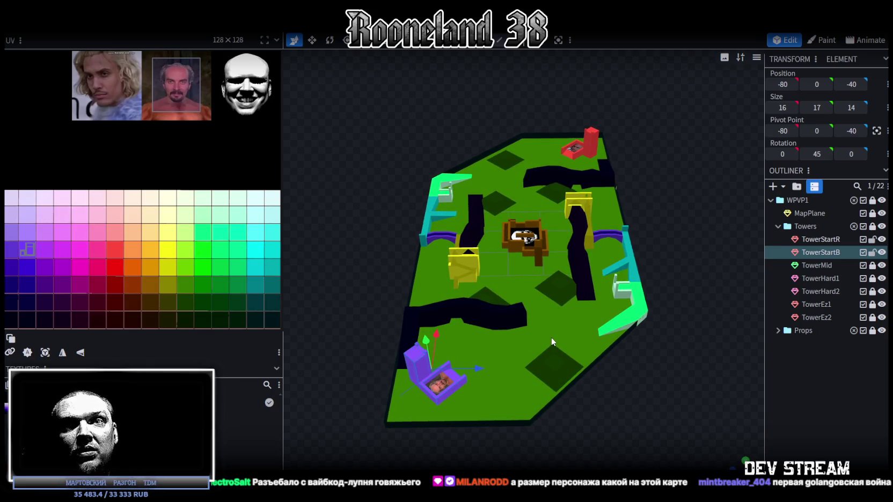
{"action": "mouse_move", "coordinate": [551, 337]}
{"action": "left_mouse_down"}
{"action": "mouse_move", "coordinate": [567, 327]}
{"action": "mouse_move", "coordinate": [555, 310]}
{"action": "mouse_move", "coordinate": [553, 318]}
{"action": "mouse_move", "coordinate": [574, 316]}
{"action": "mouse_move", "coordinate": [495, 317]}
{"action": "mouse_move", "coordinate": [608, 263]}
{"action": "mouse_move", "coordinate": [592, 318]}
{"action": "mouse_move", "coordinate": [591, 306]}
{"action": "mouse_move", "coordinate": [576, 306]}
{"action": "mouse_move", "coordinate": [603, 338]}
{"action": "mouse_move", "coordinate": [576, 335]}
{"action": "mouse_move", "coordinate": [597, 318]}
{"action": "mouse_move", "coordinate": [539, 318]}
{"action": "mouse_move", "coordinate": [608, 335]}
{"action": "mouse_move", "coordinate": [442, 319]}
{"action": "mouse_move", "coordinate": [464, 324]}
{"action": "mouse_move", "coordinate": [498, 288]}
{"action": "mouse_move", "coordinate": [513, 309]}
{"action": "mouse_move", "coordinate": [439, 283]}
{"action": "mouse_move", "coordinate": [514, 413]}
{"action": "mouse_move", "coordinate": [588, 370]}
{"action": "mouse_move", "coordinate": [684, 335]}
{"action": "mouse_move", "coordinate": [630, 297]}
{"action": "left_mouse_up"}
{"action": "scroll", "coordinate": [575, 328], "scroll_direction": "up", "scroll_amount": 3}
{"action": "scroll", "coordinate": [464, 324], "scroll_direction": "up", "scroll_amount": 3}
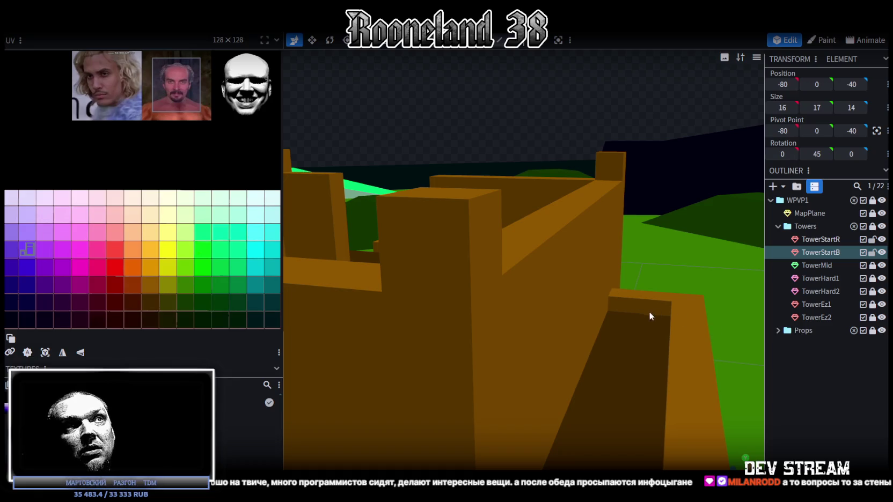
{"action": "scroll", "coordinate": [628, 344], "scroll_direction": "down", "scroll_amount": 2}
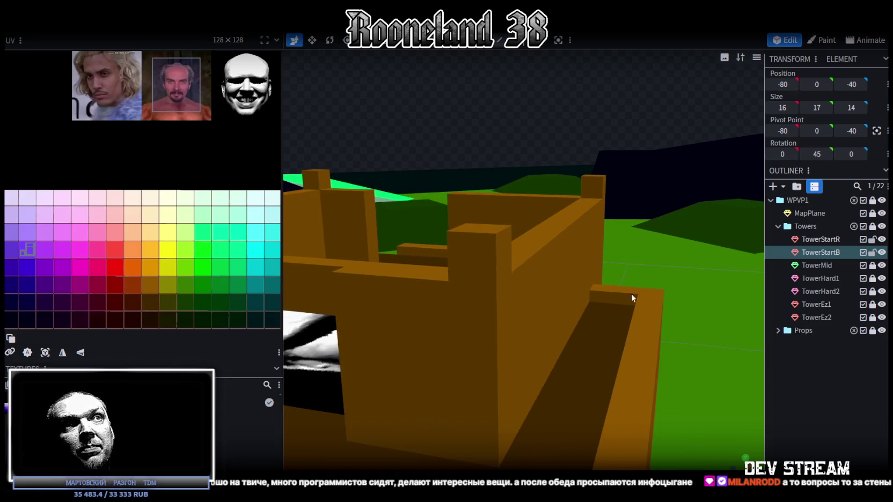
{"action": "scroll", "coordinate": [629, 295], "scroll_direction": "down", "scroll_amount": 3}
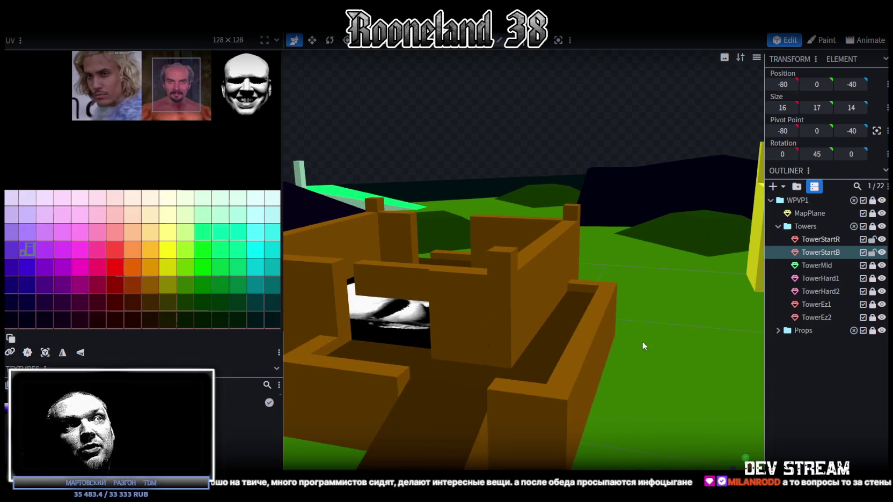
{"action": "scroll", "coordinate": [642, 342], "scroll_direction": "down", "scroll_amount": 2}
{"action": "mouse_move", "coordinate": [590, 344]}
{"action": "left_mouse_down"}
{"action": "mouse_move", "coordinate": [599, 290]}
{"action": "mouse_move", "coordinate": [655, 333]}
{"action": "left_mouse_up"}
{"action": "scroll", "coordinate": [621, 305], "scroll_direction": "up", "scroll_amount": 3}
{"action": "scroll", "coordinate": [654, 300], "scroll_direction": "down", "scroll_amount": 3}
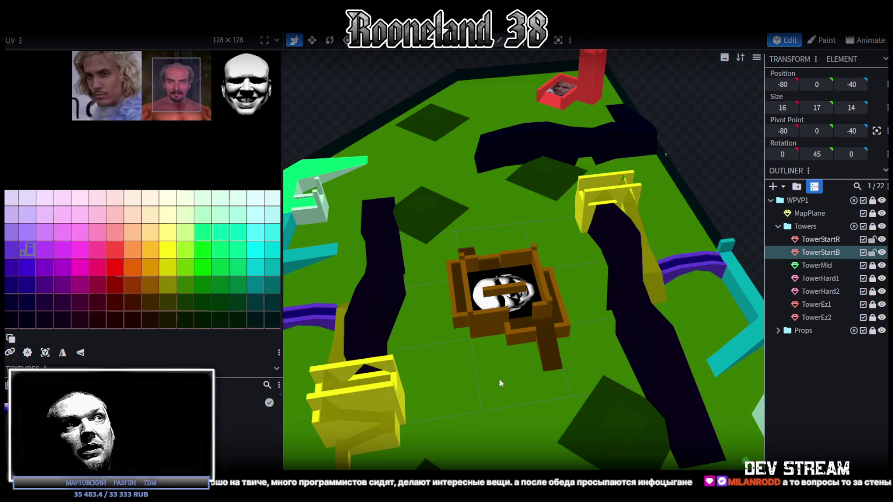
{"action": "mouse_move", "coordinate": [663, 317]}
{"action": "left_mouse_down"}
{"action": "mouse_move", "coordinate": [644, 368]}
{"action": "mouse_move", "coordinate": [618, 367]}
{"action": "left_mouse_up"}
{"action": "scroll", "coordinate": [633, 349], "scroll_direction": "down", "scroll_amount": 3}
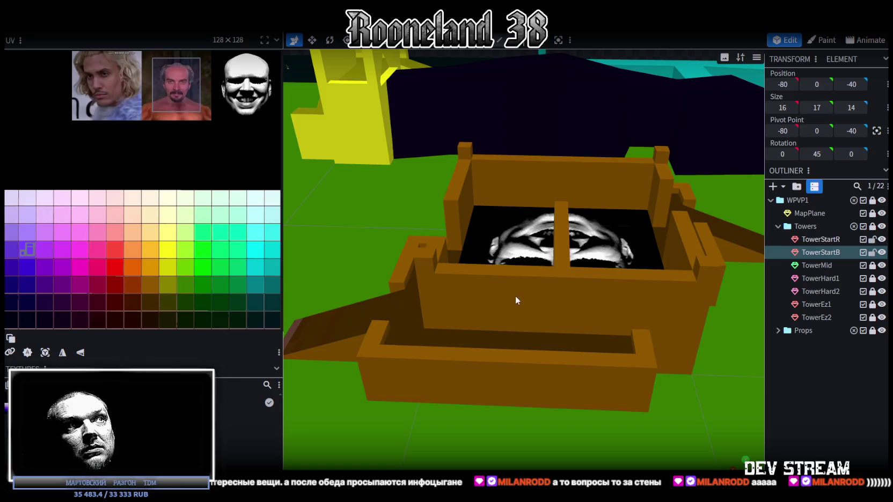
{"action": "left_click_drag", "start_coordinate": [538, 309], "coordinate": [595, 432]}
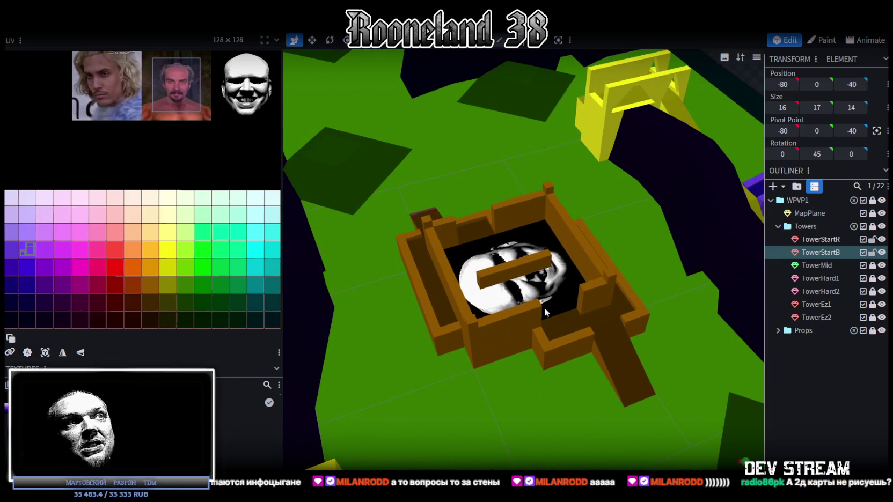
{"action": "mouse_move", "coordinate": [504, 419]}
{"action": "left_mouse_down"}
{"action": "mouse_move", "coordinate": [590, 406]}
{"action": "mouse_move", "coordinate": [566, 299]}
{"action": "mouse_move", "coordinate": [620, 343]}
{"action": "mouse_move", "coordinate": [614, 354]}
{"action": "mouse_move", "coordinate": [538, 335]}
{"action": "mouse_move", "coordinate": [514, 405]}
{"action": "mouse_move", "coordinate": [522, 414]}
{"action": "left_mouse_up"}
{"action": "scroll", "coordinate": [614, 355], "scroll_direction": "down", "scroll_amount": 5}
{"action": "scroll", "coordinate": [570, 382], "scroll_direction": "up", "scroll_amount": 2}
{"action": "mouse_move", "coordinate": [569, 380]}
{"action": "left_mouse_down"}
{"action": "mouse_move", "coordinate": [590, 429]}
{"action": "mouse_move", "coordinate": [572, 303]}
{"action": "mouse_move", "coordinate": [565, 323]}
{"action": "mouse_move", "coordinate": [611, 323]}
{"action": "mouse_move", "coordinate": [590, 349]}
{"action": "mouse_move", "coordinate": [557, 317]}
{"action": "mouse_move", "coordinate": [580, 264]}
{"action": "mouse_move", "coordinate": [567, 276]}
{"action": "left_mouse_up"}
{"action": "scroll", "coordinate": [556, 317], "scroll_direction": "up", "scroll_amount": 1}
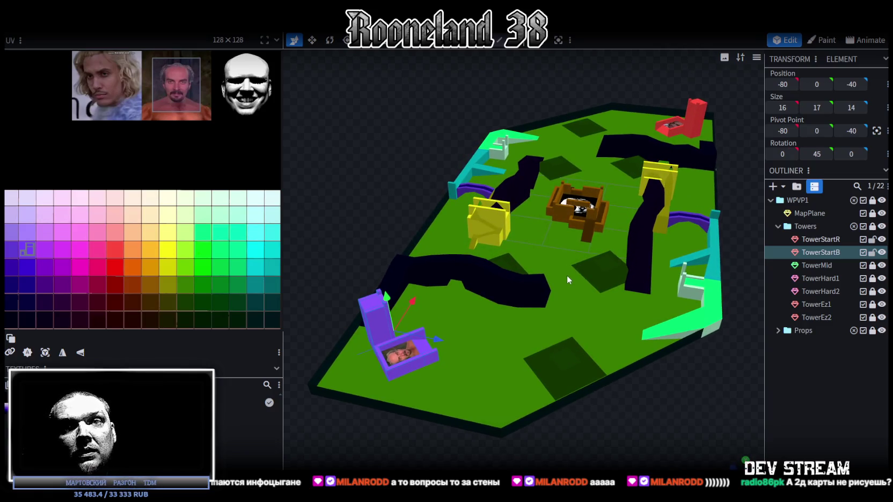
{"action": "left_click_drag", "start_coordinate": [567, 276], "coordinate": [535, 308]}
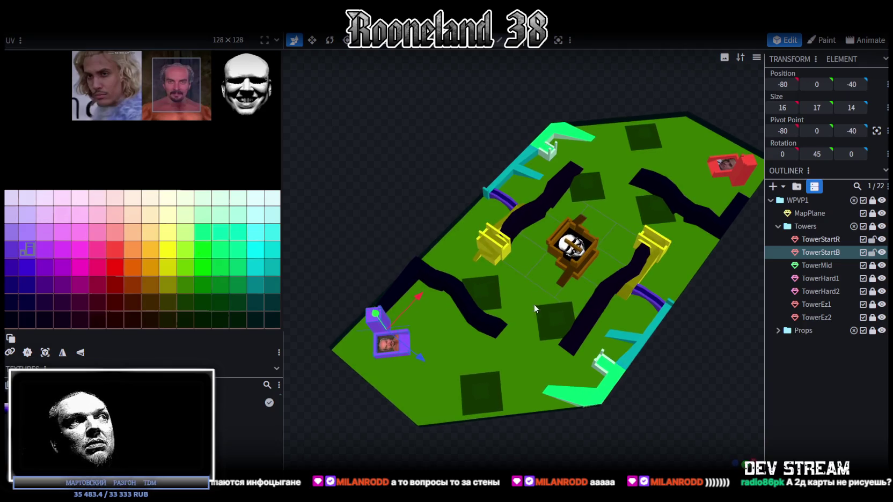
{"action": "key", "text": "alt+Tab"}
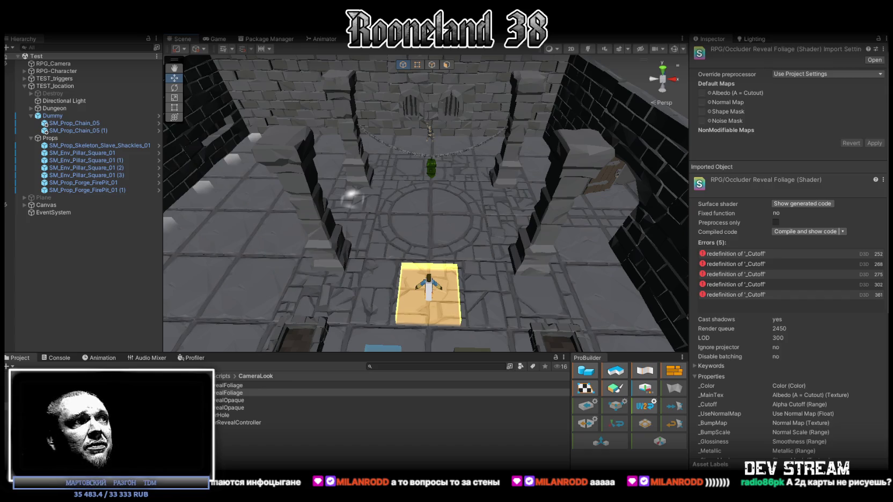
Select the RevealFoliage shader and read its first '_Cutoff' redefinition error in the Console
{"action": "left_click", "coordinate": [228, 385]}
{"action": "left_click", "coordinate": [228, 393]}
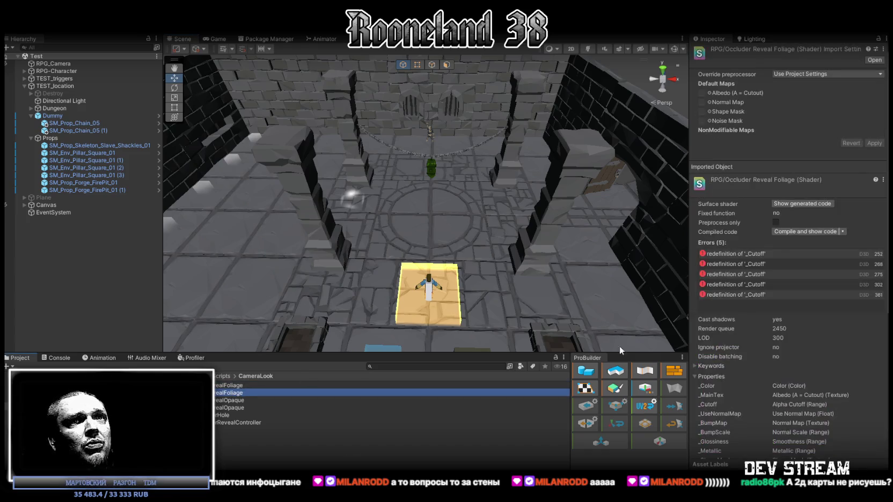
{"action": "left_click", "coordinate": [59, 358]}
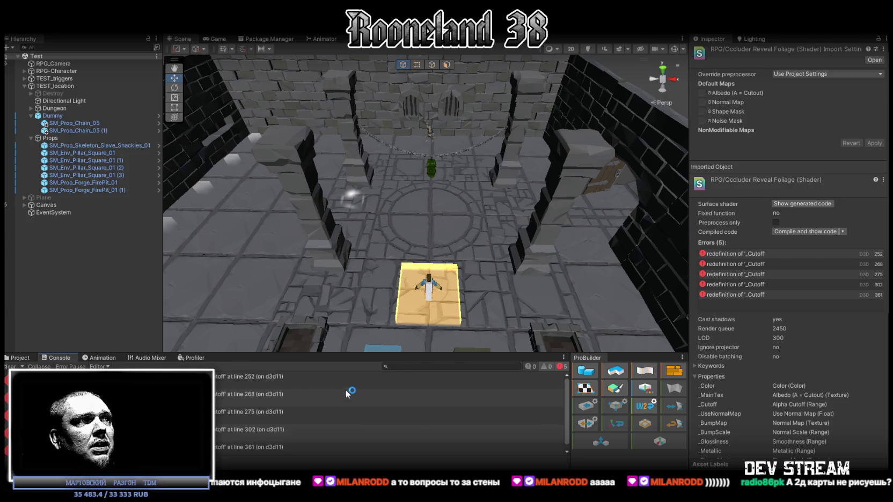
{"action": "left_click", "coordinate": [299, 384]}
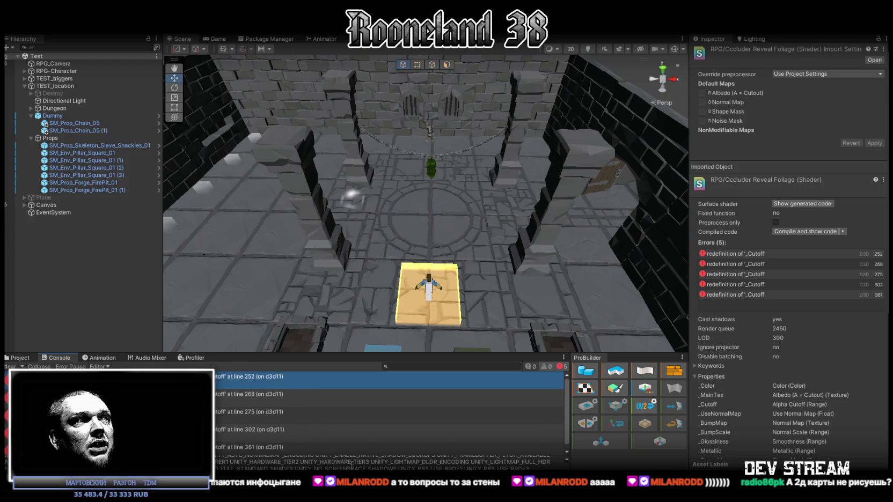
{"action": "left_click_drag", "start_coordinate": [376, 457], "coordinate": [376, 467]}
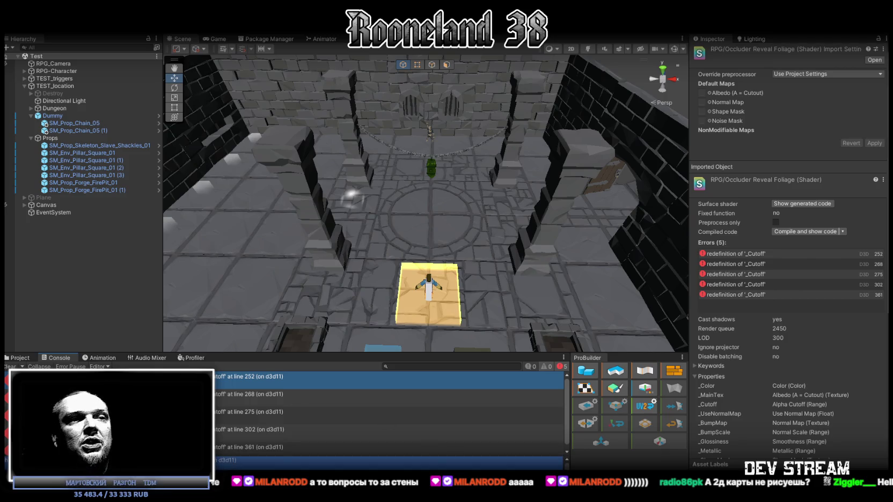
{"action": "key", "text": "Escape"}
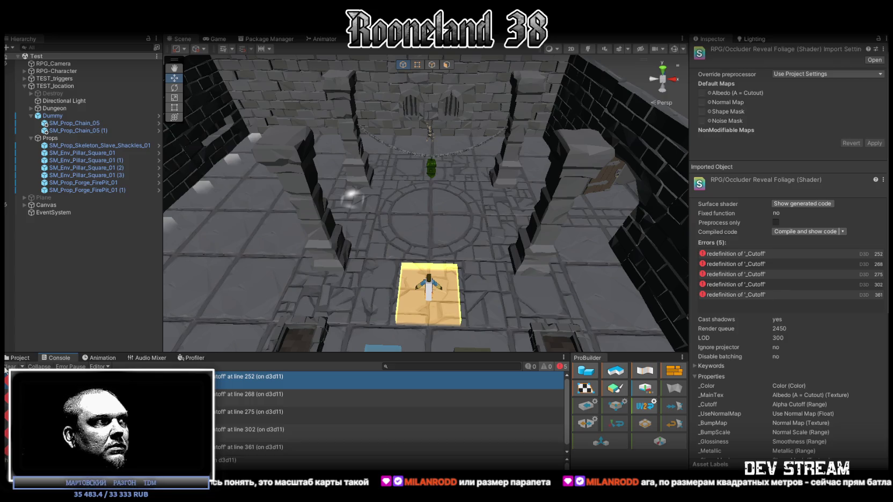
{"action": "left_click", "coordinate": [6, 367]}
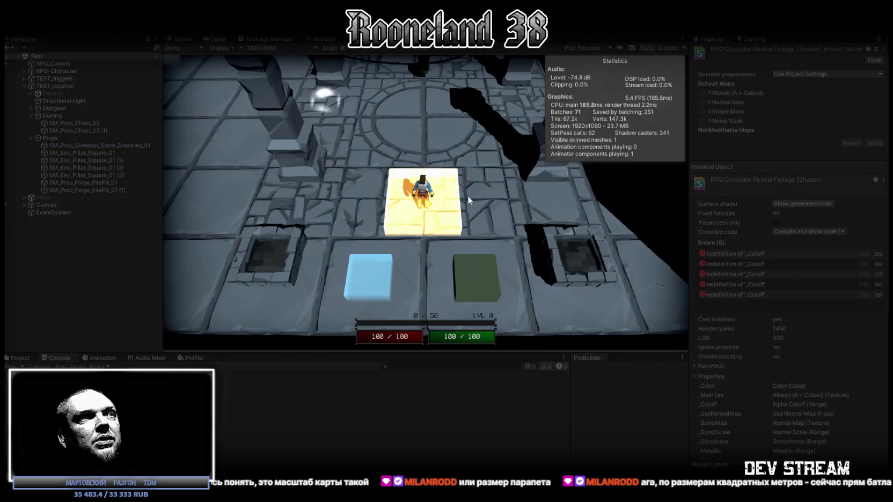
Walk the character across the dungeon, swing the camera around, then exit Play mode
{"action": "left_click", "coordinate": [476, 145]}
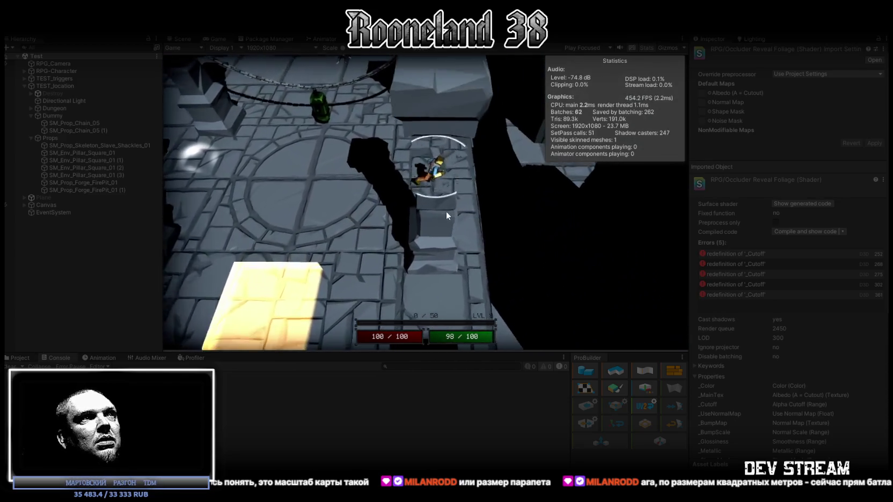
{"action": "mouse_move", "coordinate": [388, 216]}
{"action": "left_mouse_down"}
{"action": "mouse_move", "coordinate": [365, 240]}
{"action": "mouse_move", "coordinate": [199, 299]}
{"action": "mouse_move", "coordinate": [279, 87]}
{"action": "left_mouse_up"}
{"action": "key", "text": "ctrl+p"}
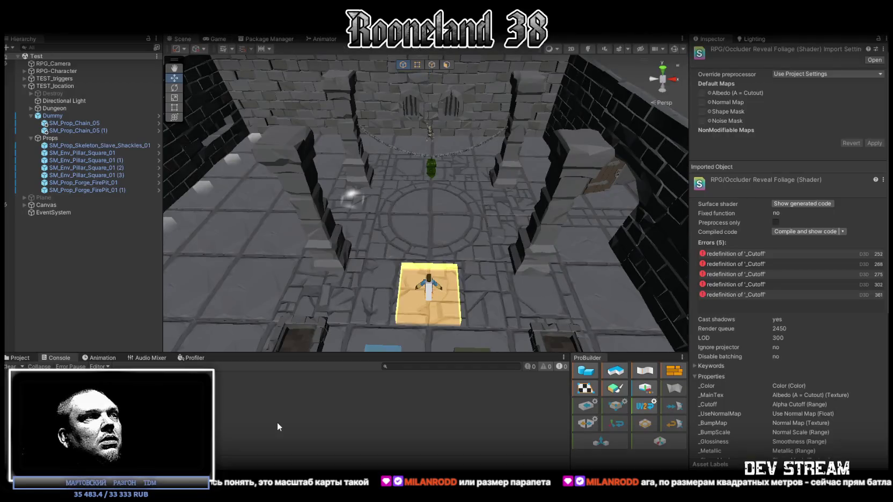
Set the RevealFoliage material's Alpha Cutoff from 0.5 to 0.587
{"action": "left_click", "coordinate": [20, 358]}
{"action": "left_click", "coordinate": [235, 400]}
{"action": "left_click", "coordinate": [231, 393]}
{"action": "left_click", "coordinate": [231, 385]}
{"action": "left_click", "coordinate": [60, 358]}
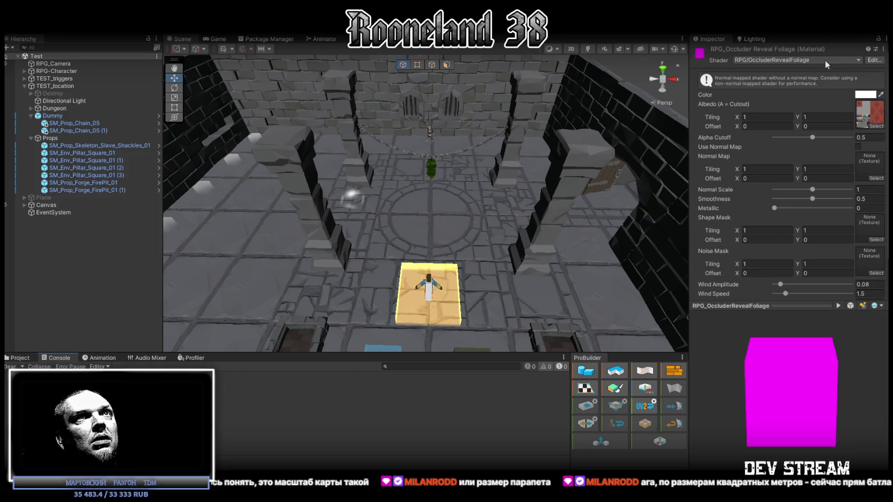
{"action": "mouse_move", "coordinate": [812, 138]}
{"action": "left_mouse_down"}
{"action": "mouse_move", "coordinate": [764, 139]}
{"action": "mouse_move", "coordinate": [818, 146]}
{"action": "left_mouse_up"}
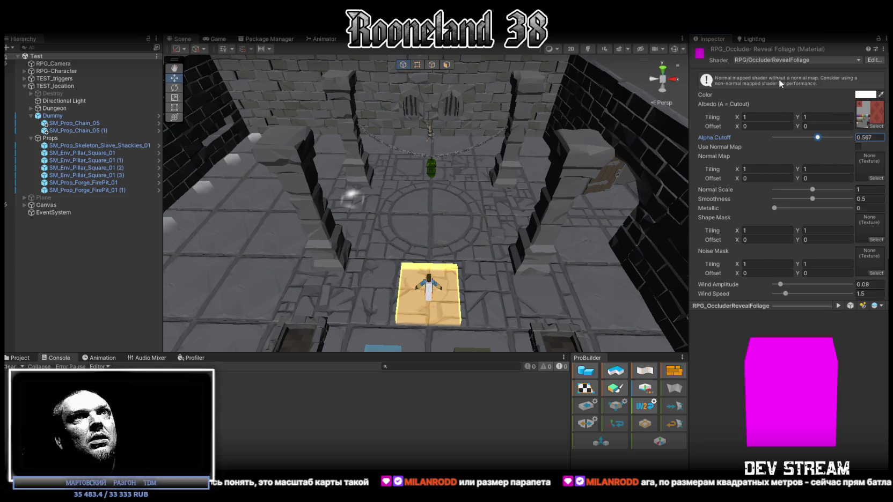
Select the Occluder Reveal Foliage shader to view its import settings
{"action": "left_click", "coordinate": [15, 358]}
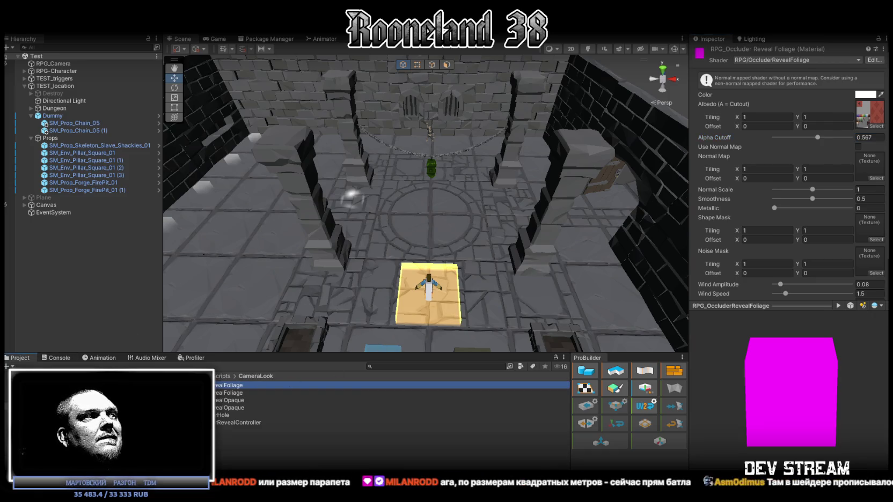
{"action": "left_click", "coordinate": [217, 393]}
{"action": "scroll", "coordinate": [790, 255], "scroll_direction": "down", "scroll_amount": 5}
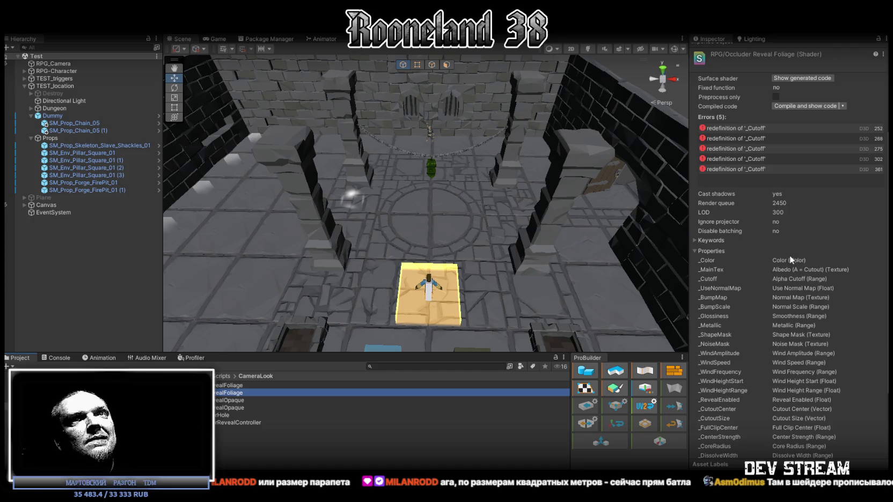
Switch to the Move tool with W, then show the desktop with Win+D
{"action": "scroll", "coordinate": [790, 254], "scroll_direction": "up", "scroll_amount": 3}
{"action": "left_click", "coordinate": [751, 204]}
{"action": "key", "text": "w"}
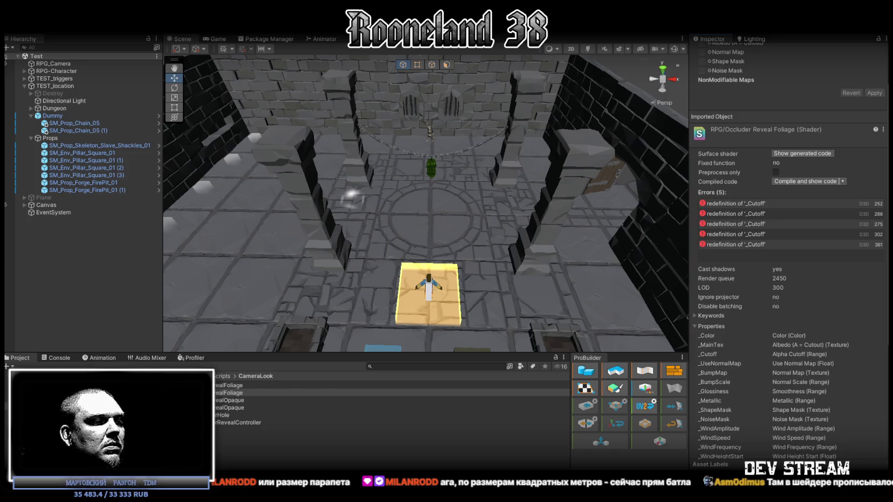
{"action": "key", "text": "super+d"}
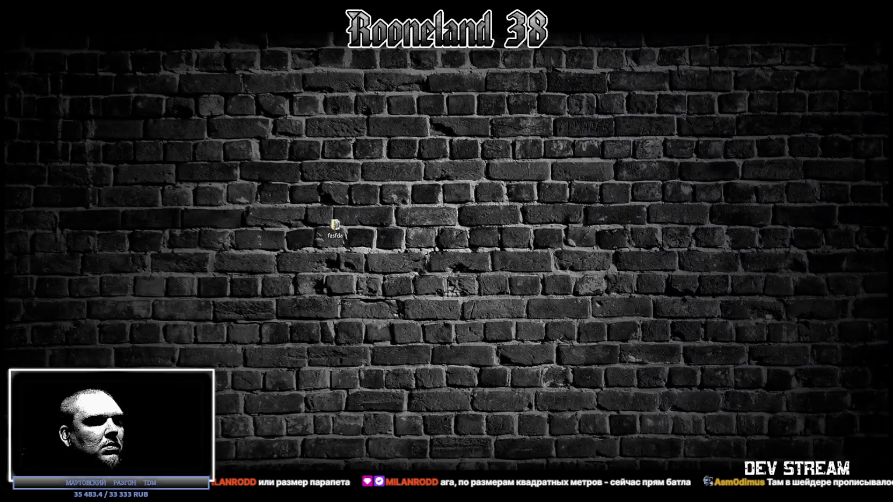
Restore the Unity editor with Win+D, showing the foliage shader's five errors
{"action": "key", "text": "super+d"}
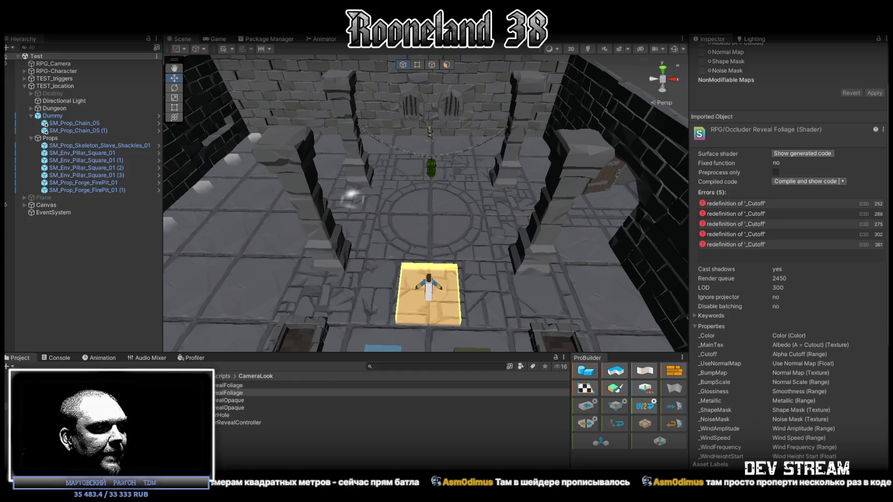
In Visual Studio, replace the whole foliage shader file with the new shader code
{"action": "key", "text": "alt+Tab"}
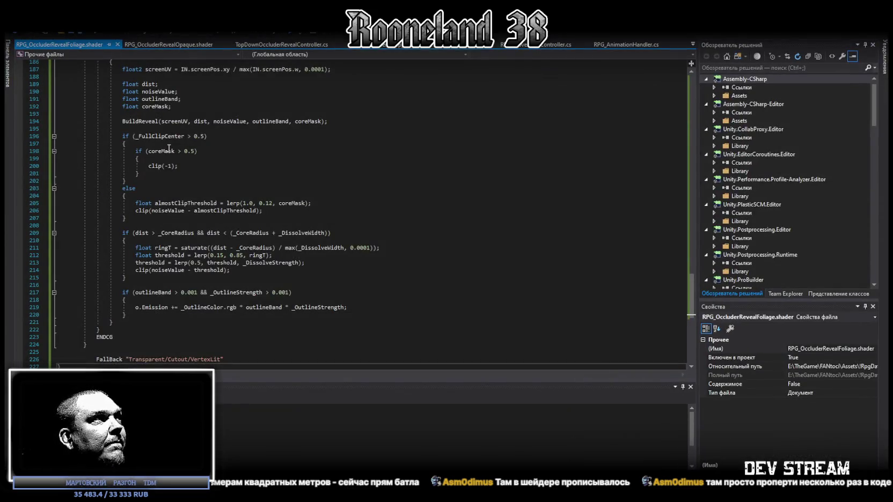
{"action": "scroll", "coordinate": [338, 301], "scroll_direction": "down", "scroll_amount": 10}
{"action": "scroll", "coordinate": [267, 303], "scroll_direction": "up", "scroll_amount": 10}
{"action": "key", "text": "ctrl+a"}
{"action": "key", "text": "ctrl+v"}
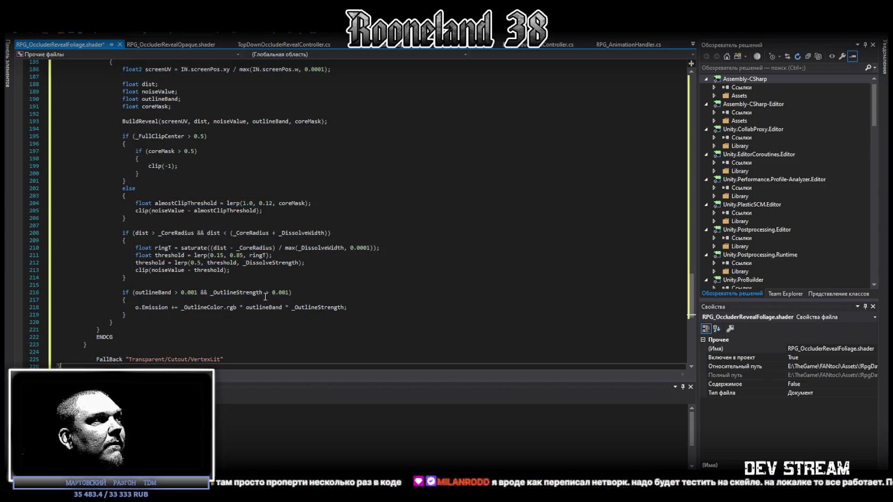
{"action": "key", "text": "alt+Tab"}
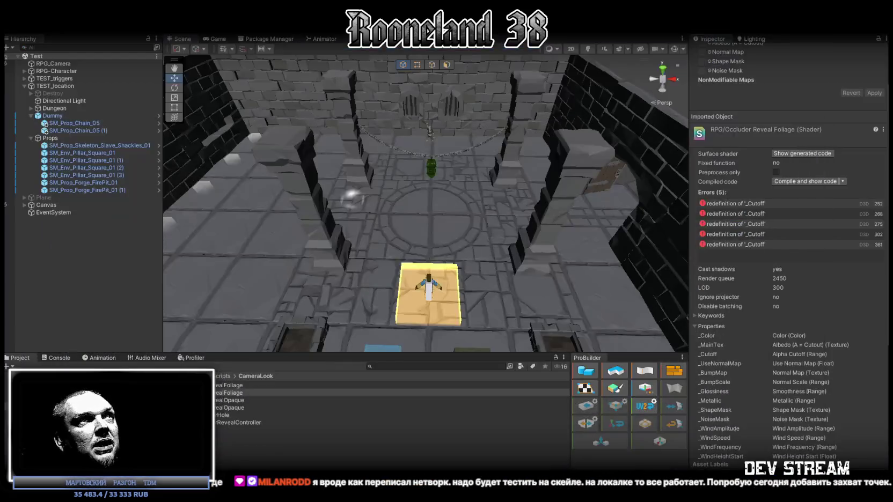
Clear the Unity console and inspect the 'clip' mismatch and undeclared '_Cutoff' errors
{"action": "mouse_move", "coordinate": [430, 167]}
{"action": "left_mouse_down"}
{"action": "mouse_move", "coordinate": [396, 162]}
{"action": "mouse_move", "coordinate": [376, 177]}
{"action": "left_mouse_up"}
{"action": "left_click", "coordinate": [59, 357]}
{"action": "left_click", "coordinate": [10, 367]}
{"action": "mouse_move", "coordinate": [375, 215]}
{"action": "left_mouse_down"}
{"action": "mouse_move", "coordinate": [407, 232]}
{"action": "mouse_move", "coordinate": [381, 230]}
{"action": "left_mouse_up"}
{"action": "right_click", "coordinate": [736, 204]}
{"action": "left_click", "coordinate": [762, 210]}
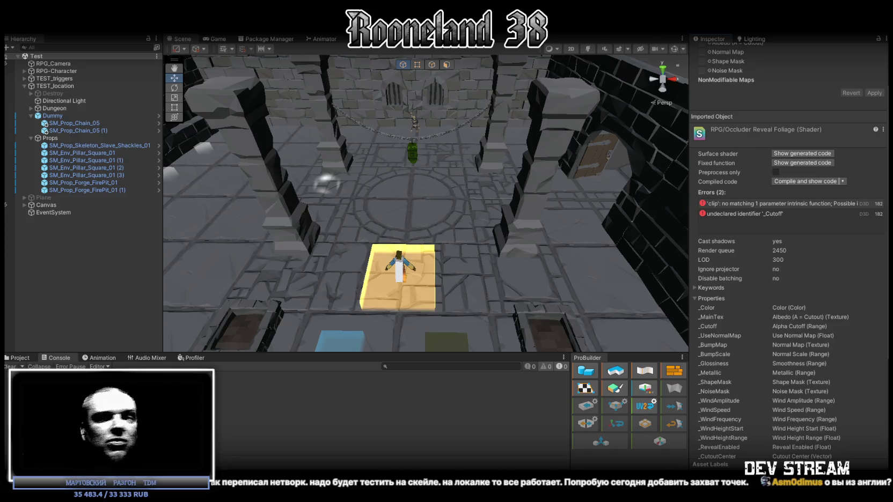
{"action": "right_click", "coordinate": [738, 213]}
{"action": "left_click", "coordinate": [767, 218]}
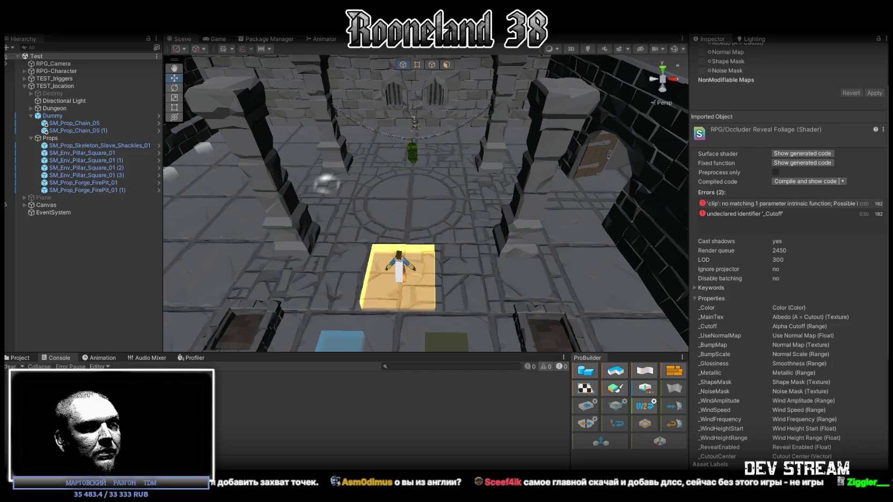
Return to the CameraLook project files and select the foliage shader file
{"action": "left_click", "coordinate": [20, 358]}
{"action": "left_click", "coordinate": [230, 393]}
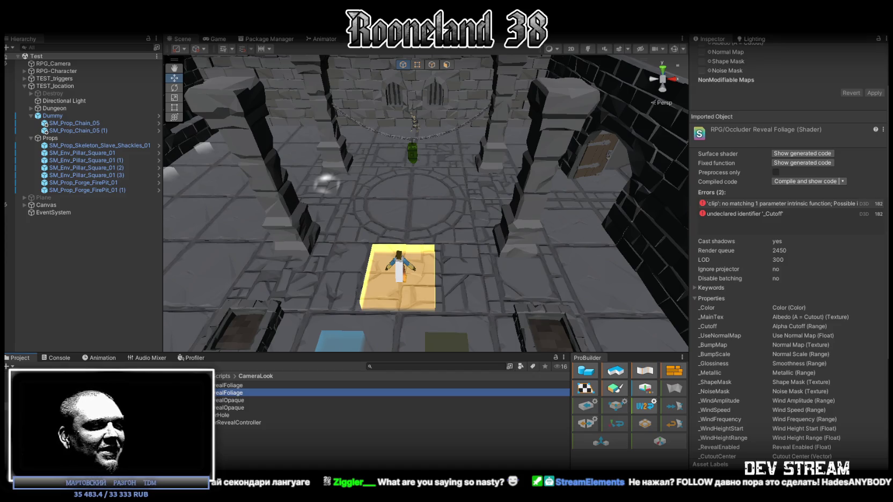
Open the foliage shader in Visual Studio, paste the clip(-1.0) fix, save, and return to Unity
{"action": "double_click", "coordinate": [387, 392]}
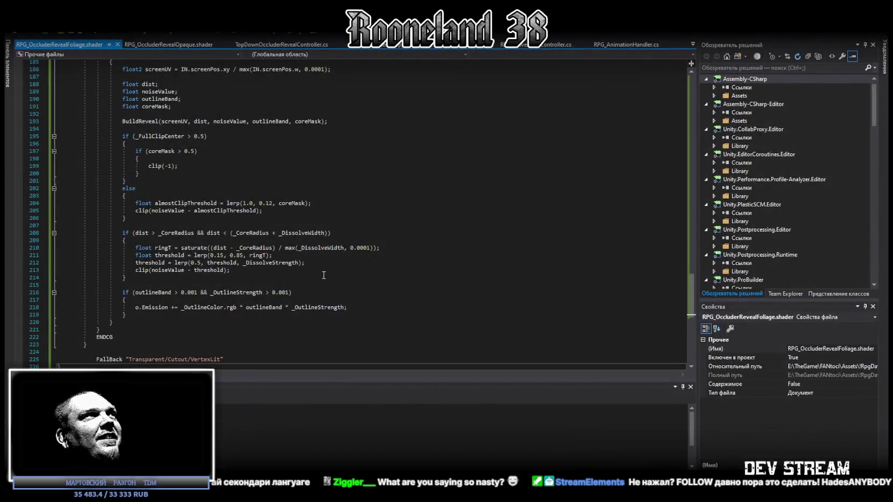
{"action": "scroll", "coordinate": [308, 283], "scroll_direction": "down", "scroll_amount": 6}
{"action": "key", "text": "ctrl+a"}
{"action": "key", "text": "ctrl+v"}
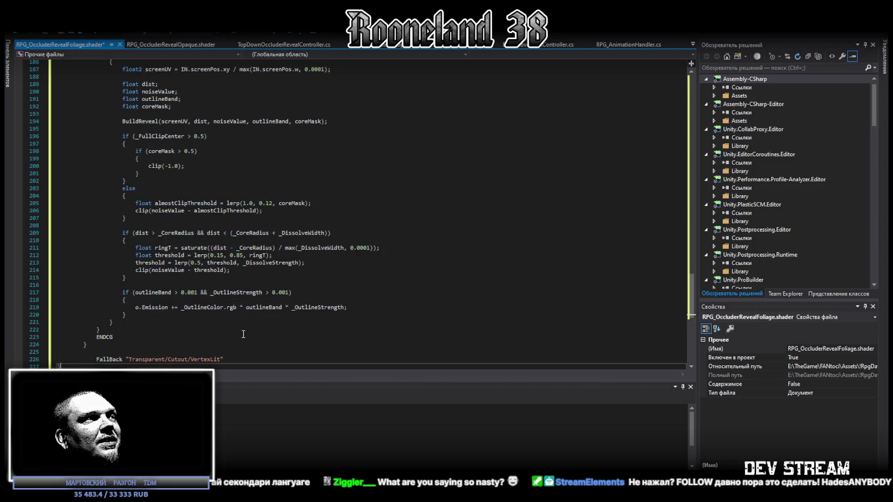
{"action": "key", "text": "ctrl+s"}
{"action": "key", "text": "alt+Tab"}
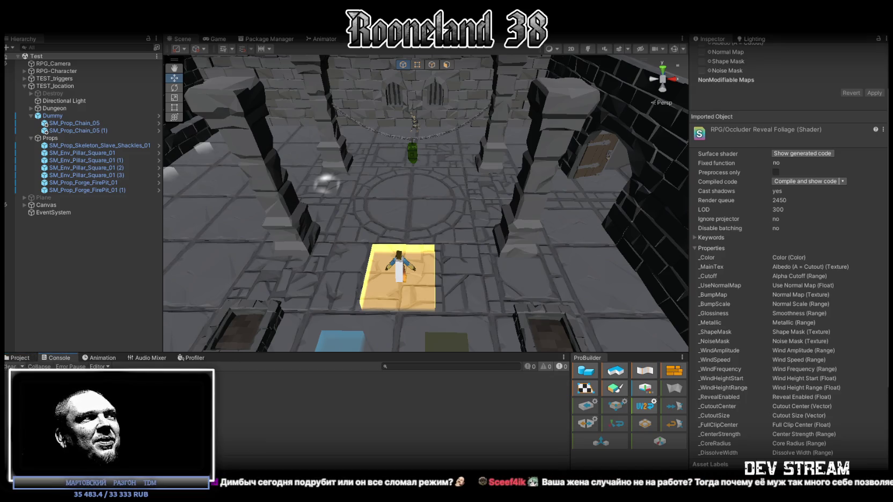
Bring Unity forward and show the Game view of the dungeon with its 125-batch statistics
{"action": "key", "text": "alt+Tab"}
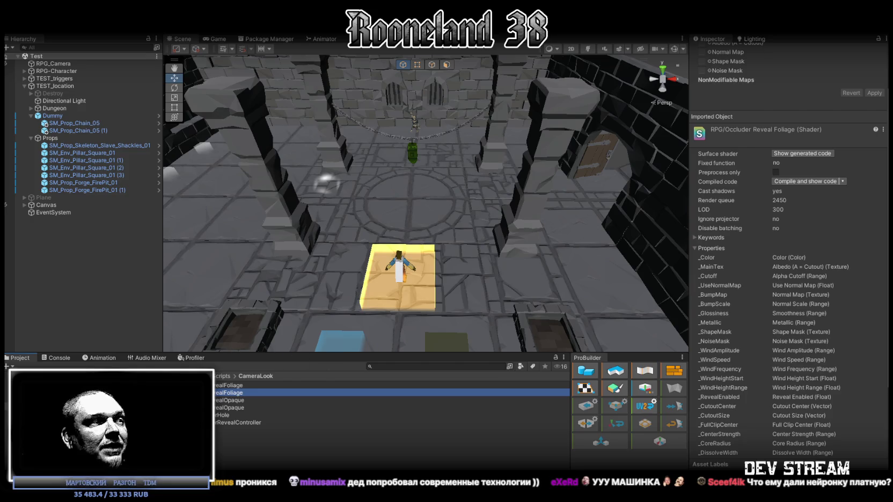
{"action": "left_click", "coordinate": [217, 39]}
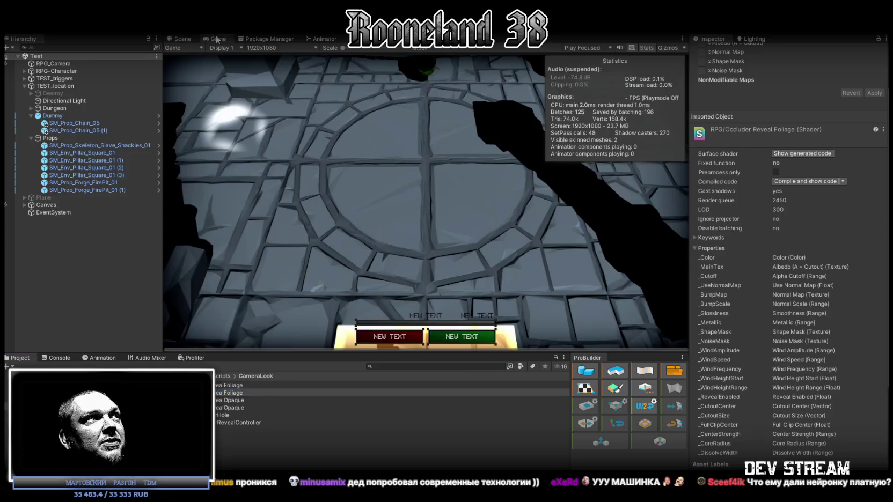
Return to the Scene view, tilt the camera, and show the Console messages
{"action": "left_click", "coordinate": [183, 39]}
{"action": "mouse_move", "coordinate": [344, 172]}
{"action": "left_mouse_down"}
{"action": "mouse_move", "coordinate": [344, 160]}
{"action": "mouse_move", "coordinate": [407, 194]}
{"action": "left_mouse_up"}
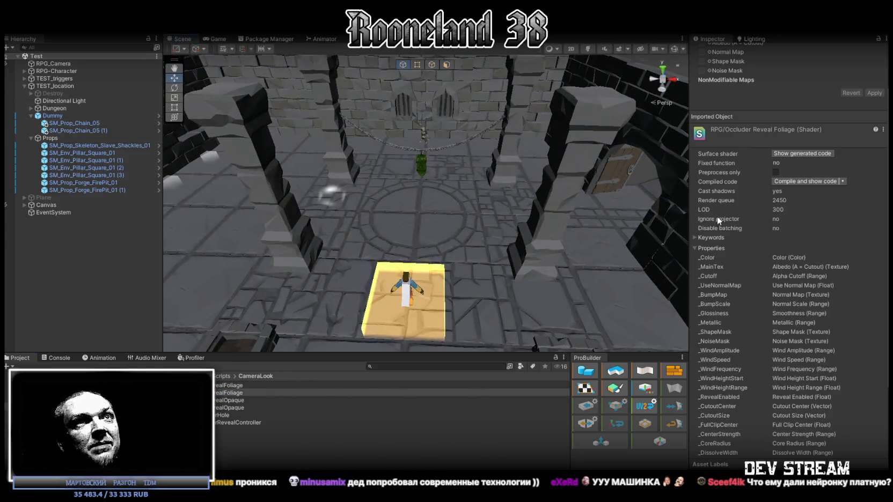
{"action": "left_click", "coordinate": [42, 358]}
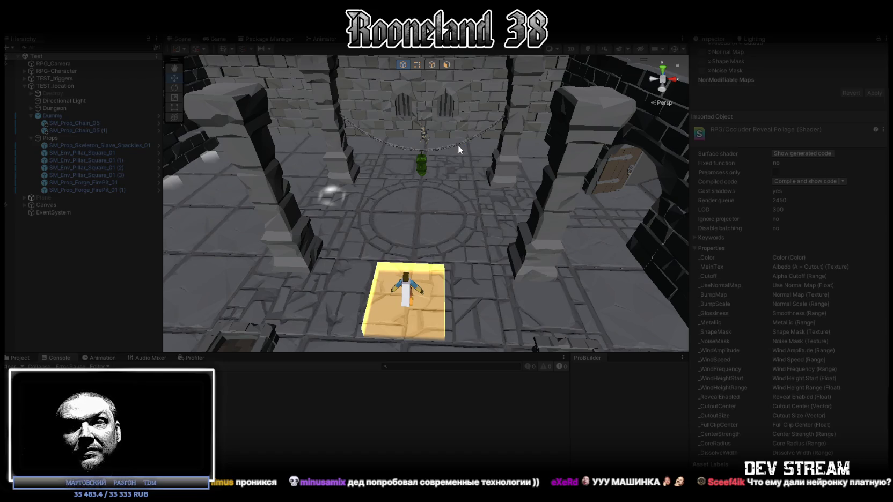
Walk the character up the corridor and into the circular room
{"action": "key", "text": "w"}
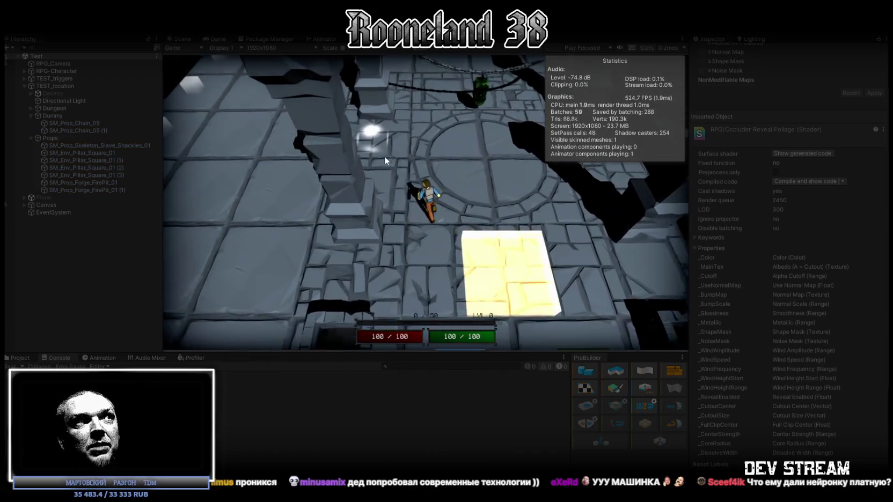
{"action": "key", "text": "w"}
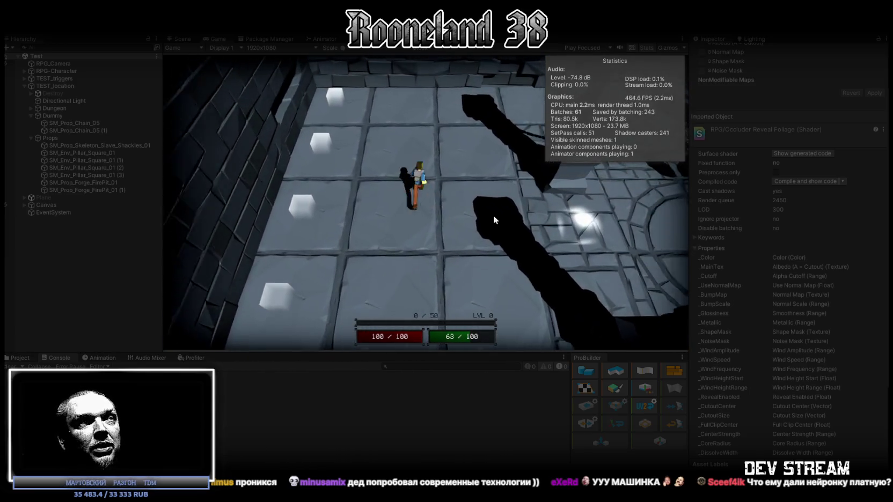
{"action": "key", "text": "w"}
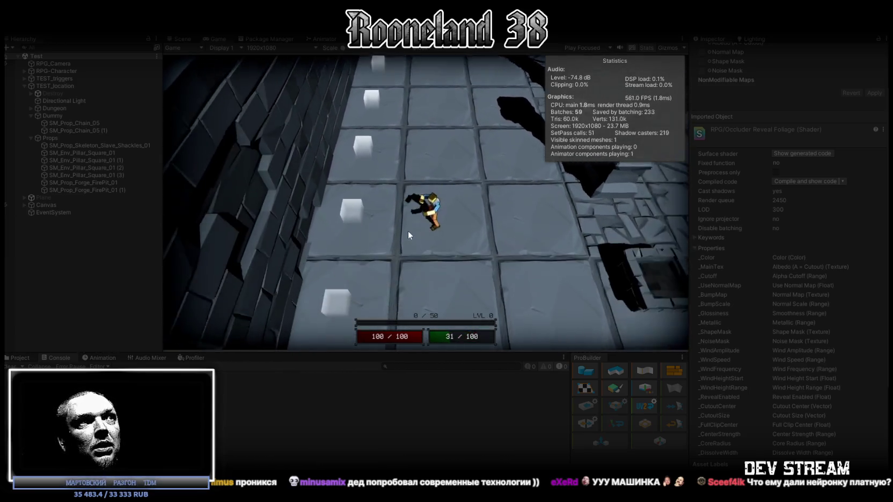
{"action": "key", "text": "w"}
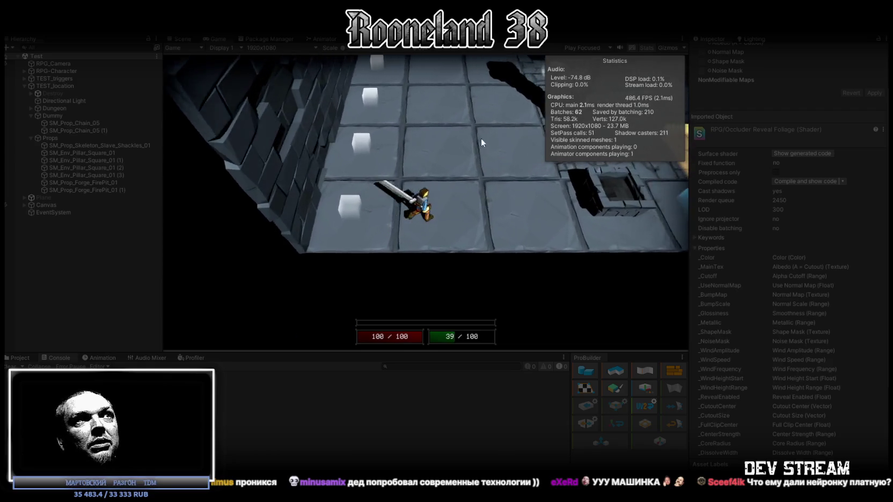
{"action": "key", "text": "w"}
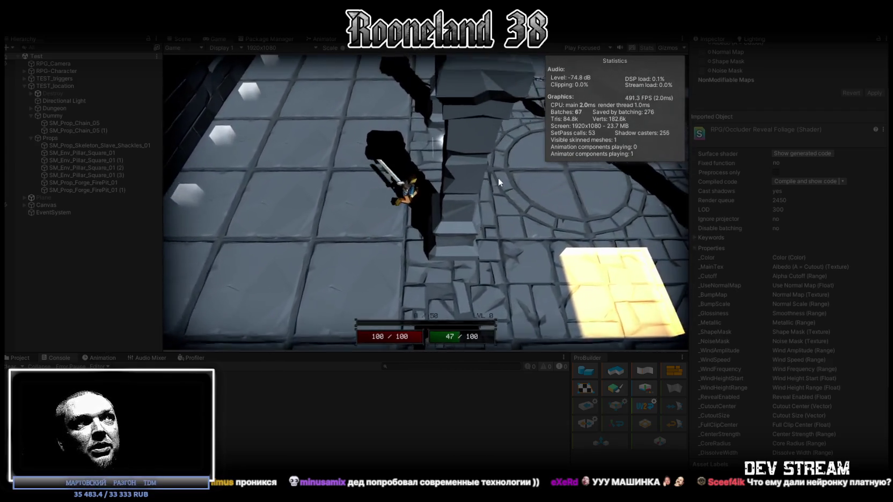
{"action": "key", "text": "w"}
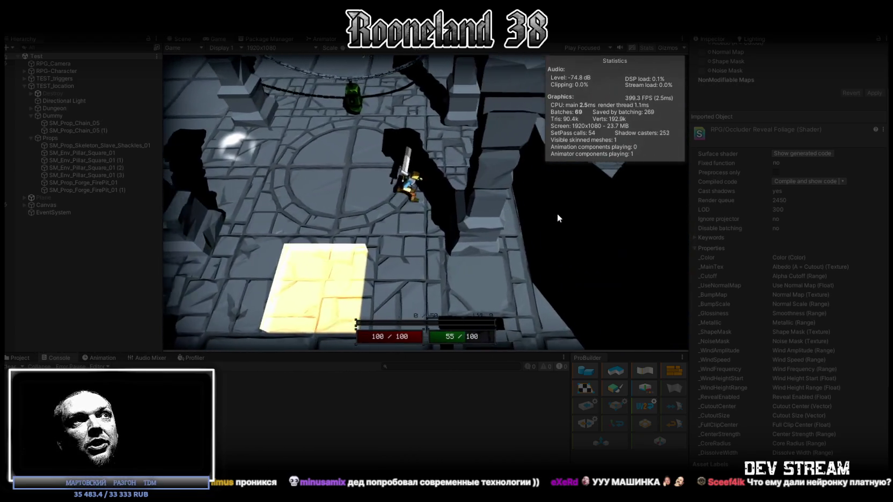
{"action": "key", "text": "w"}
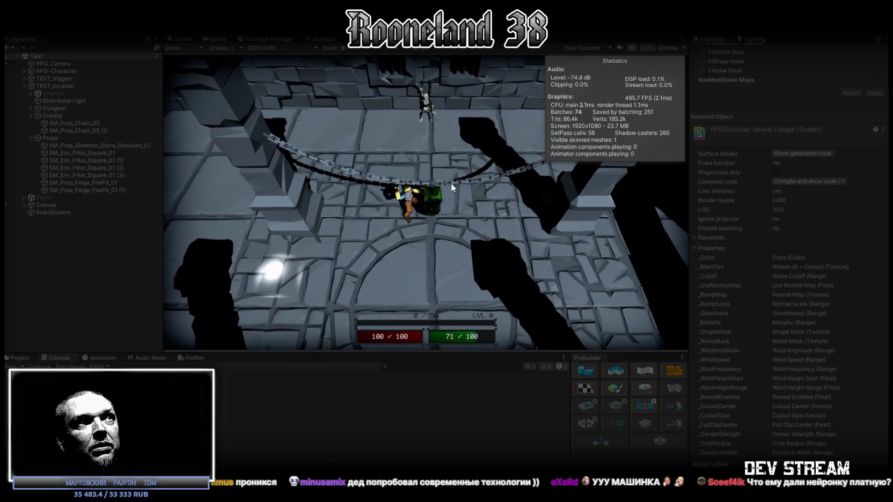
Approach the green training dummy and strike it repeatedly with the sword
{"action": "left_click", "coordinate": [444, 185]}
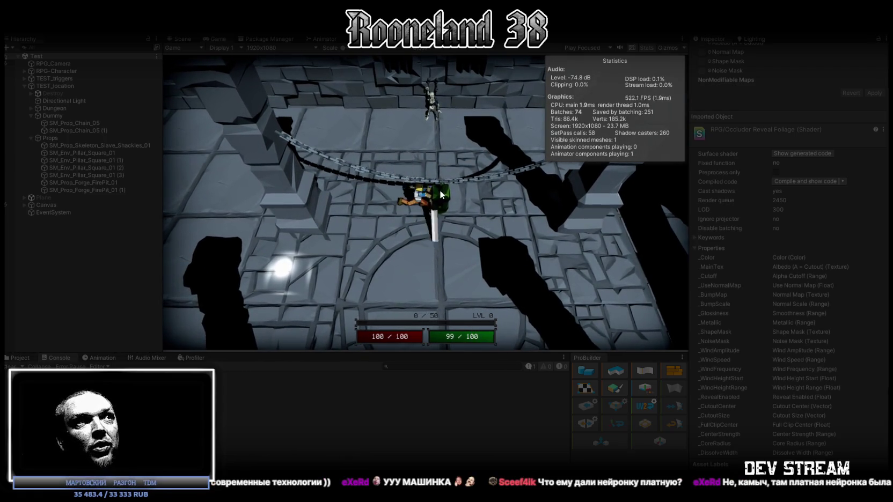
{"action": "key", "text": "s"}
{"action": "key", "text": "w"}
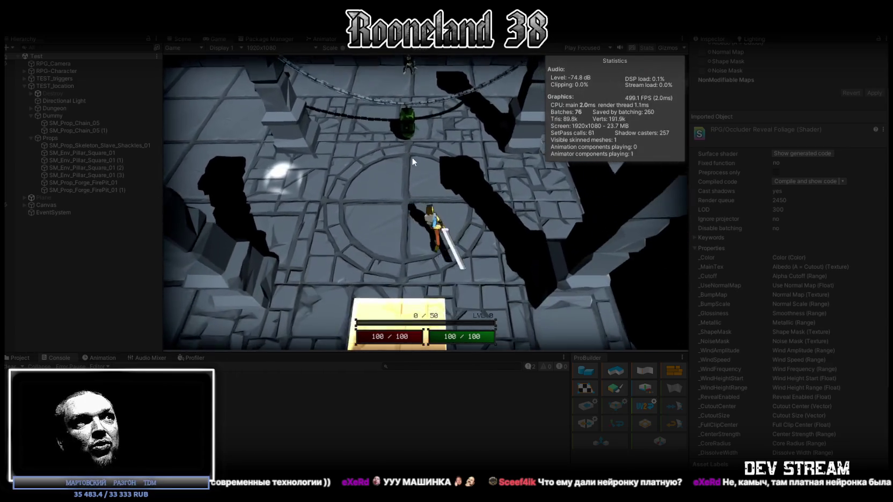
{"action": "left_click", "coordinate": [412, 156]}
{"action": "key", "text": "w"}
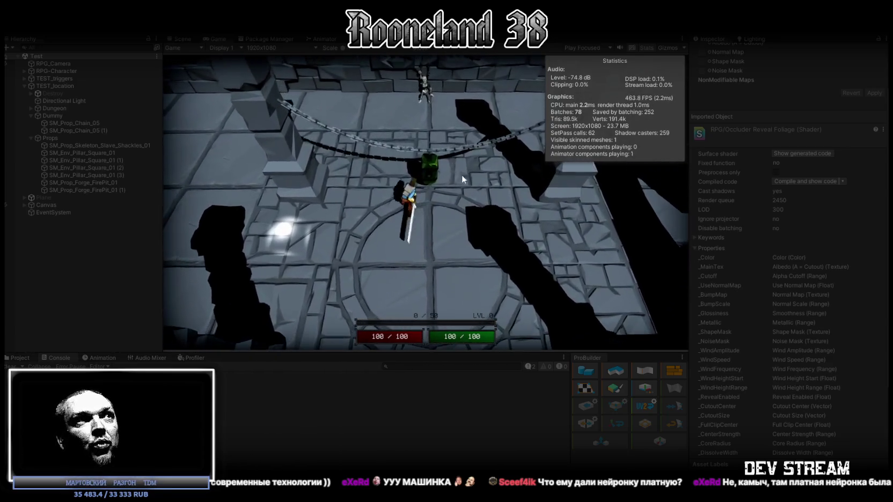
{"action": "left_click", "coordinate": [454, 192]}
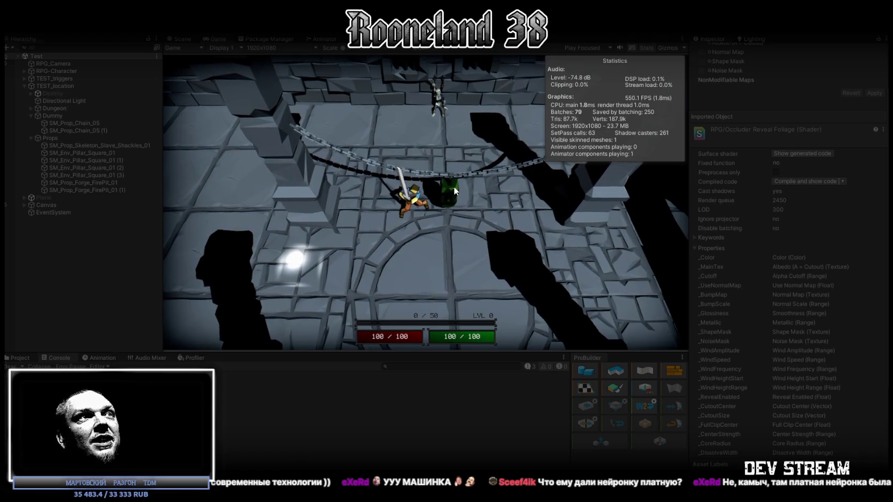
{"action": "left_click", "coordinate": [452, 191]}
{"action": "left_click", "coordinate": [449, 191]}
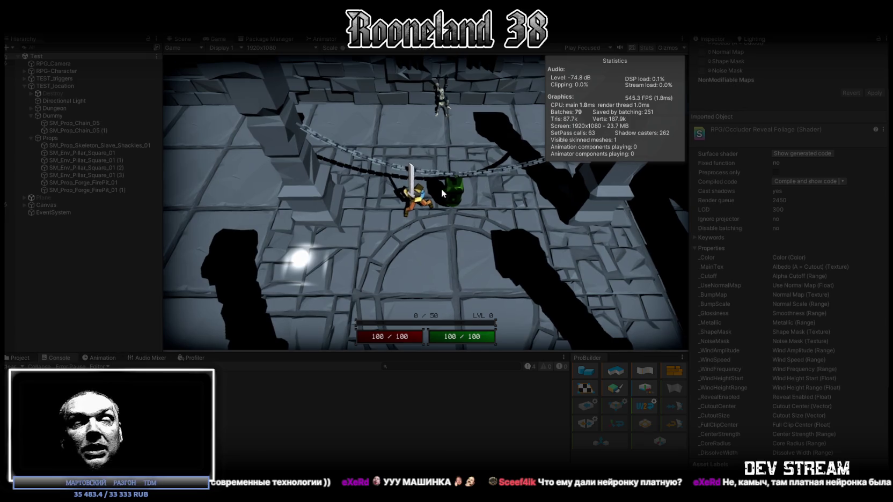
Circle around the dummy with WASD, swinging the sword while passing and returning
{"action": "key", "text": "s"}
{"action": "key", "text": "d"}
{"action": "key", "text": "a"}
{"action": "left_click", "coordinate": [474, 159]}
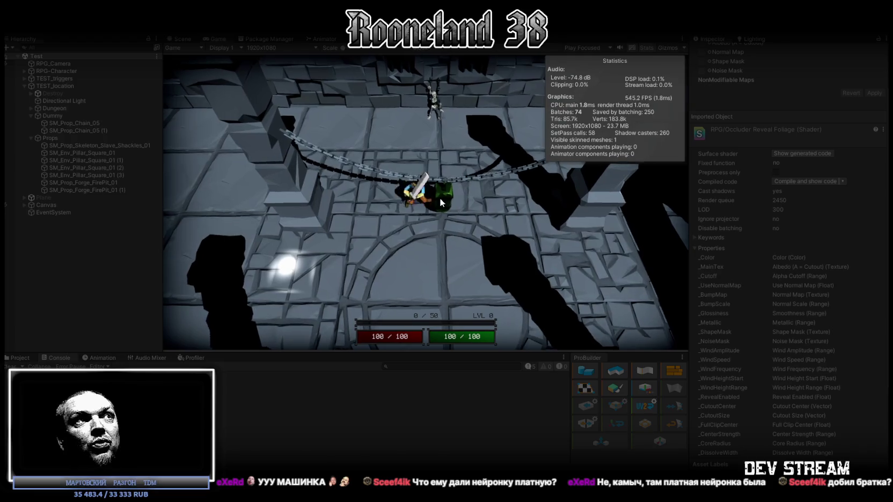
{"action": "left_click", "coordinate": [445, 203]}
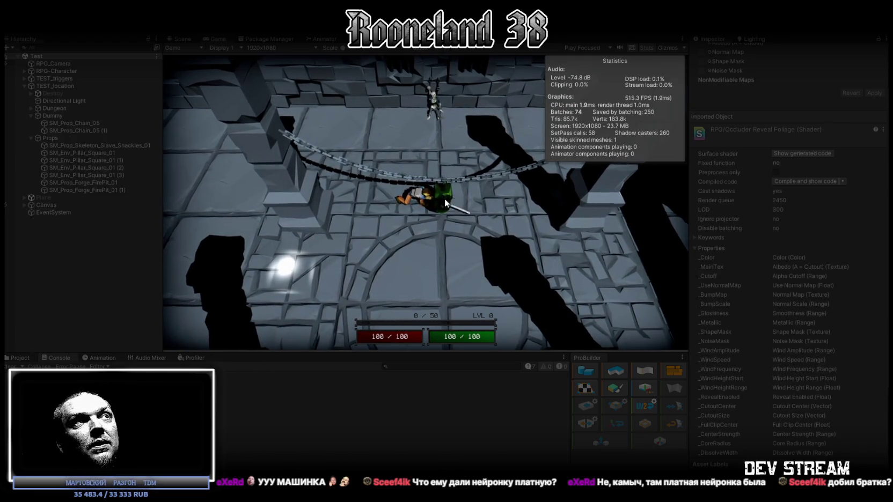
{"action": "key", "text": "s"}
{"action": "left_click", "coordinate": [444, 194]}
{"action": "key", "text": "w"}
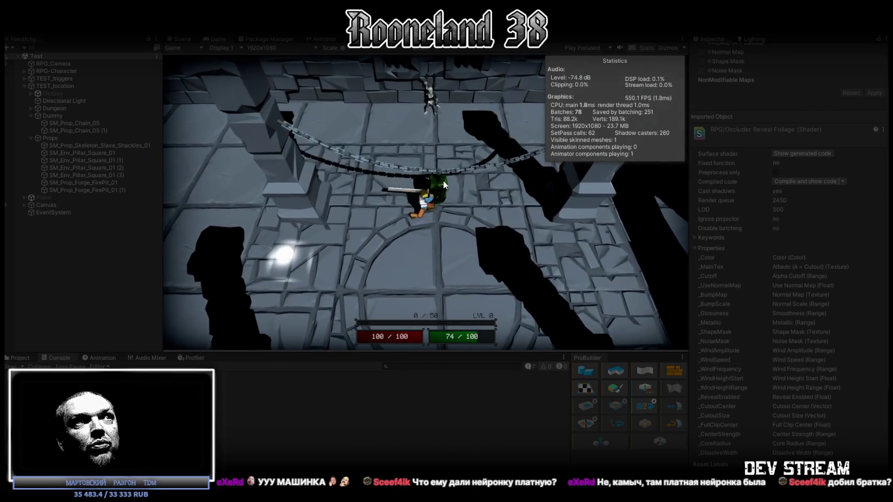
{"action": "left_click", "coordinate": [437, 185]}
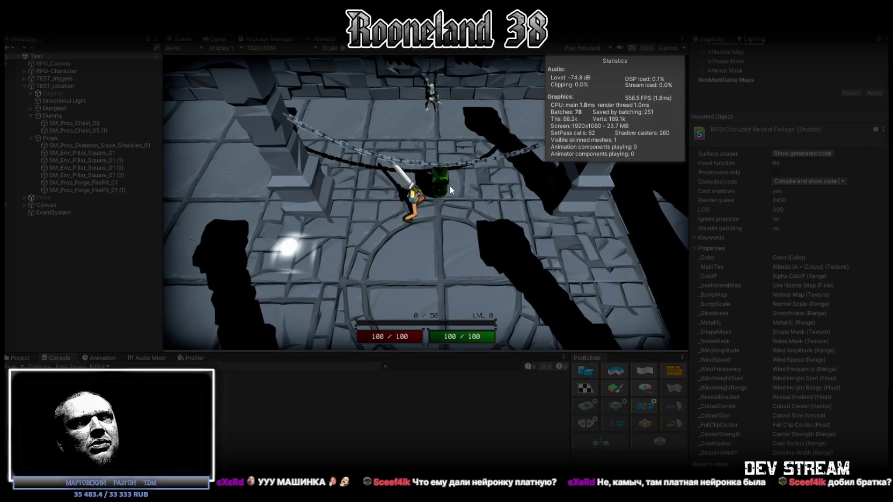
{"action": "left_click", "coordinate": [448, 183]}
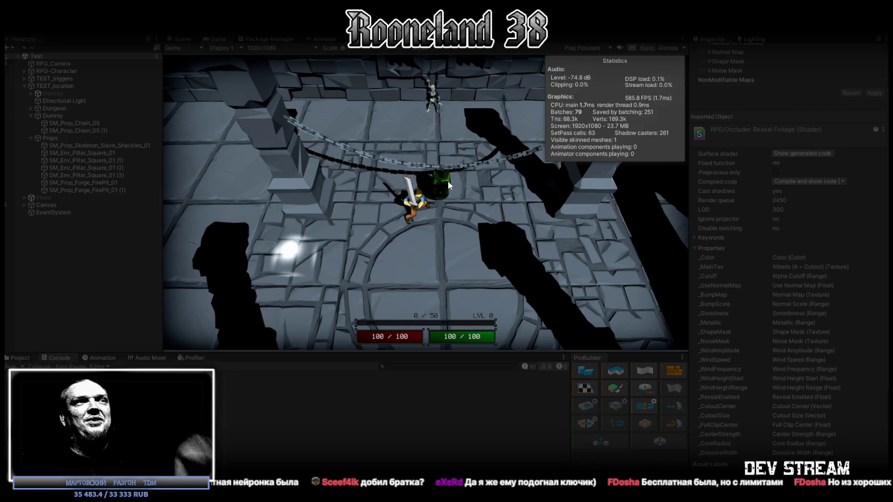
Keep attacking with the sword while walking around the floor circle
{"action": "left_click", "coordinate": [449, 181]}
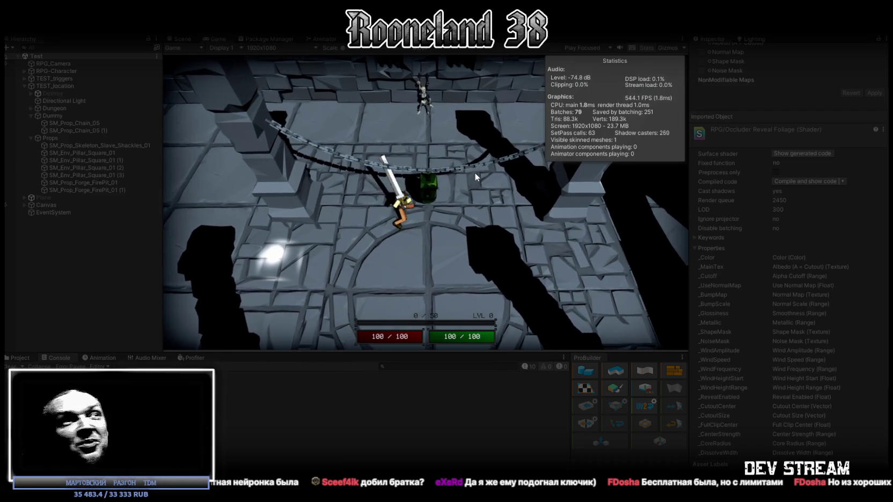
{"action": "left_click", "coordinate": [416, 263]}
{"action": "left_click", "coordinate": [445, 198]}
{"action": "left_click", "coordinate": [464, 186]}
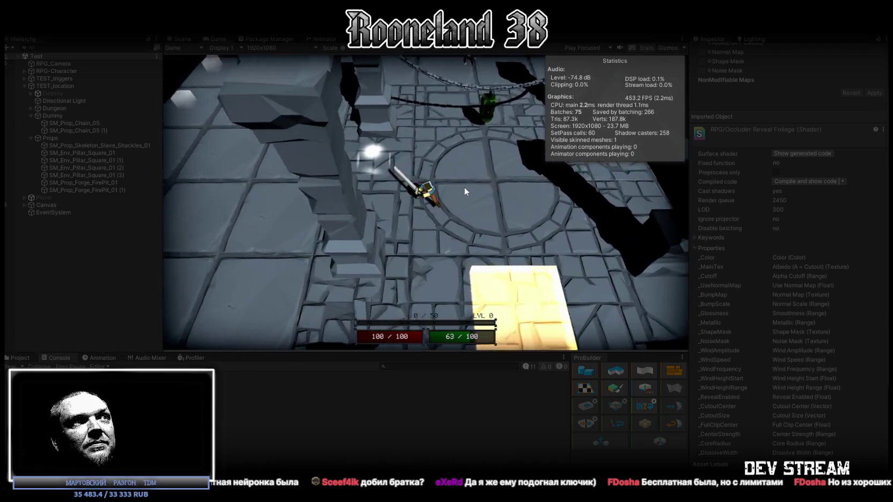
{"action": "left_click", "coordinate": [467, 218]}
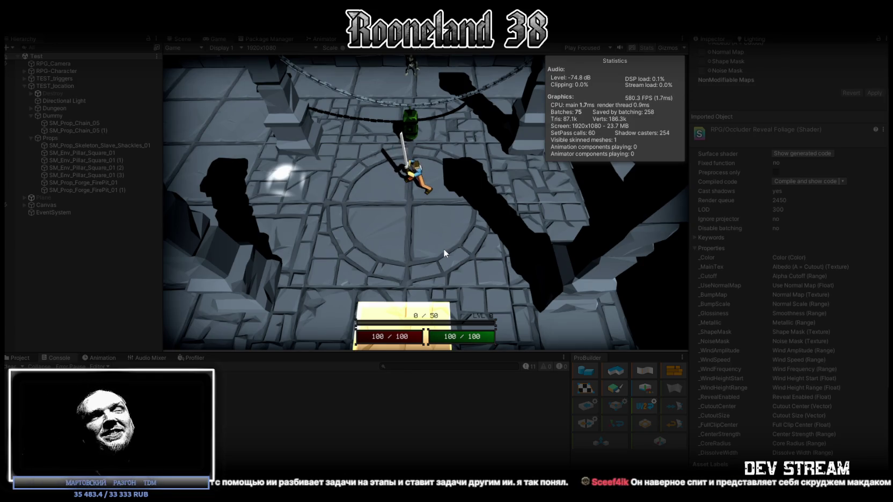
Make a few last sword swings moving left, then exit Play mode with Ctrl+P
{"action": "left_click", "coordinate": [444, 139]}
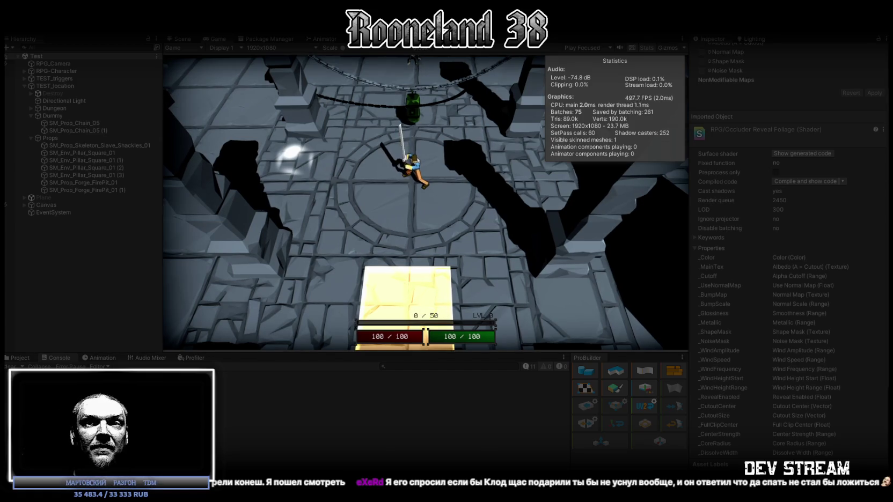
{"action": "key", "text": "a"}
{"action": "left_click", "coordinate": [414, 170]}
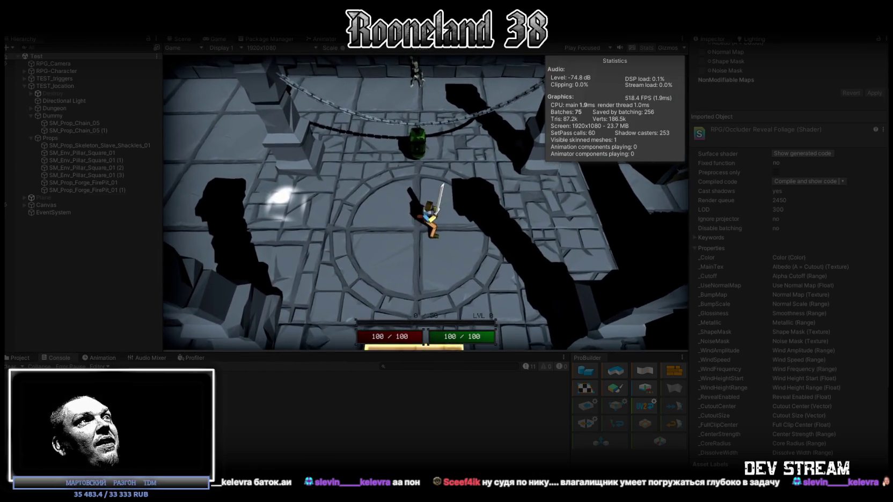
{"action": "key", "text": "ctrl+p"}
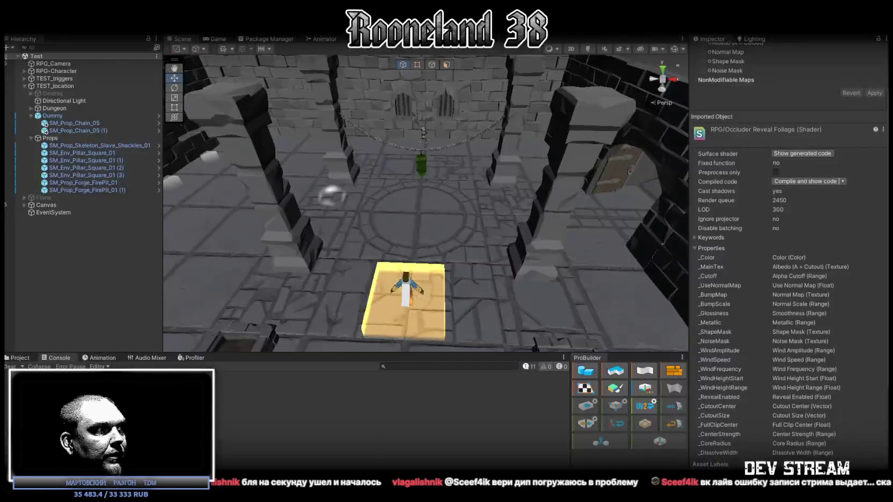
{"action": "key", "text": "alt+Tab"}
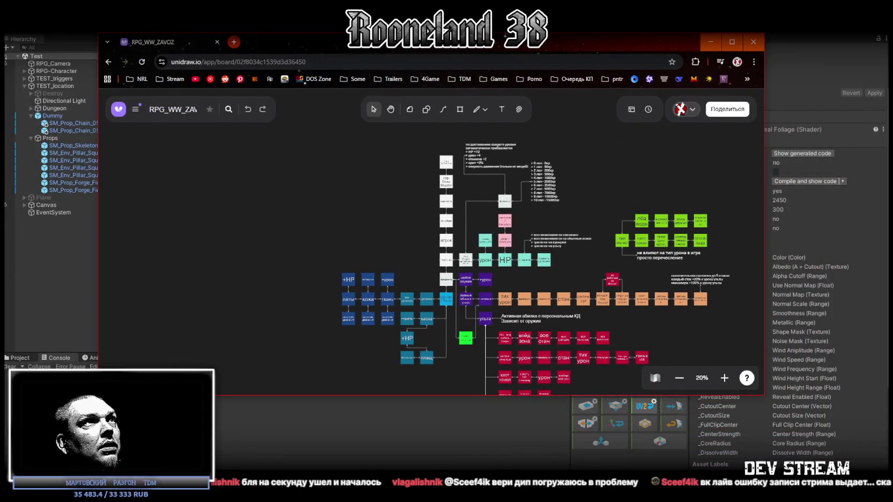
Maximize the browser and zoom and pan the RPG_WW_ZAVOZ board onto the abilities section
{"action": "double_click", "coordinate": [504, 38]}
{"action": "scroll", "coordinate": [486, 311], "scroll_direction": "up", "scroll_amount": 5}
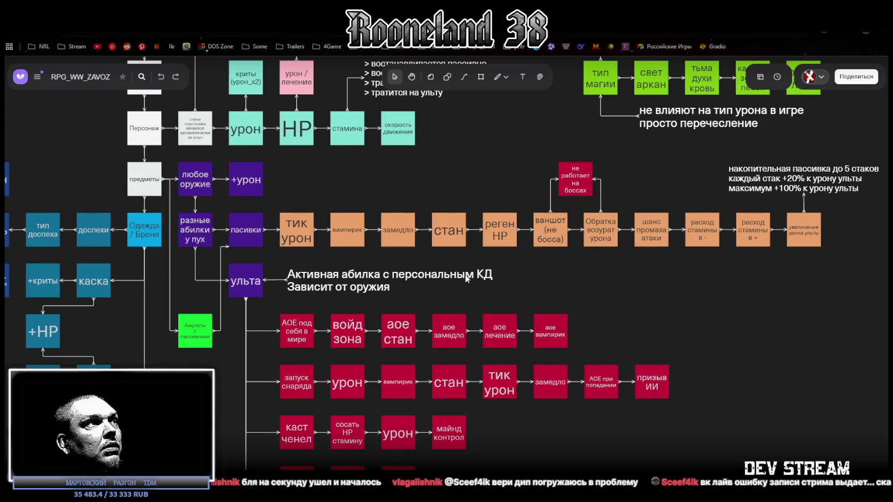
{"action": "left_click_drag", "start_coordinate": [380, 281], "coordinate": [400, 291]}
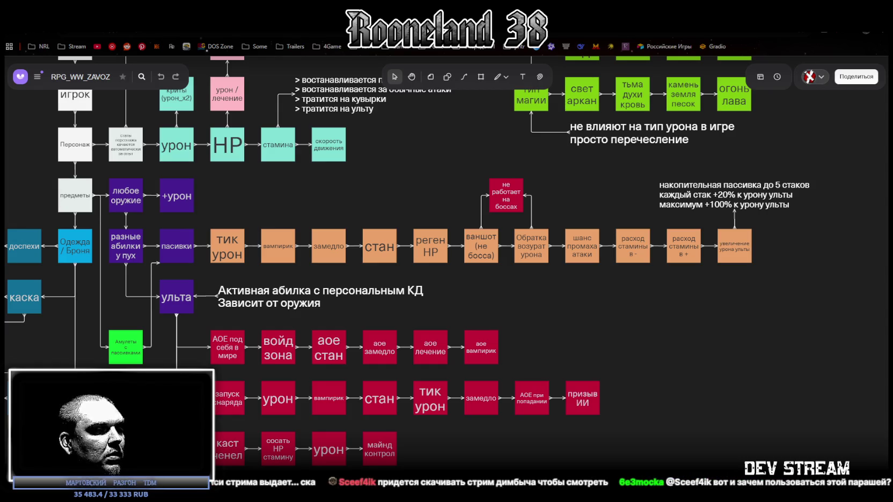
{"action": "key", "text": "super+d"}
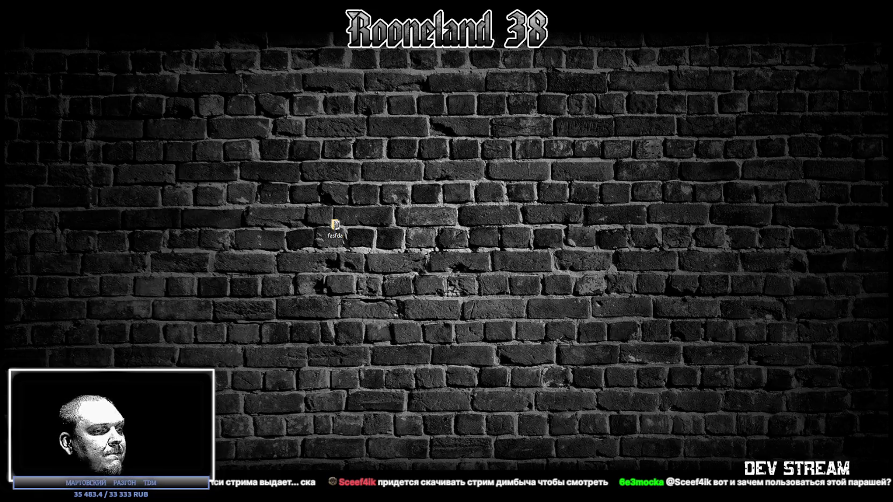
{"action": "key", "text": "super+d"}
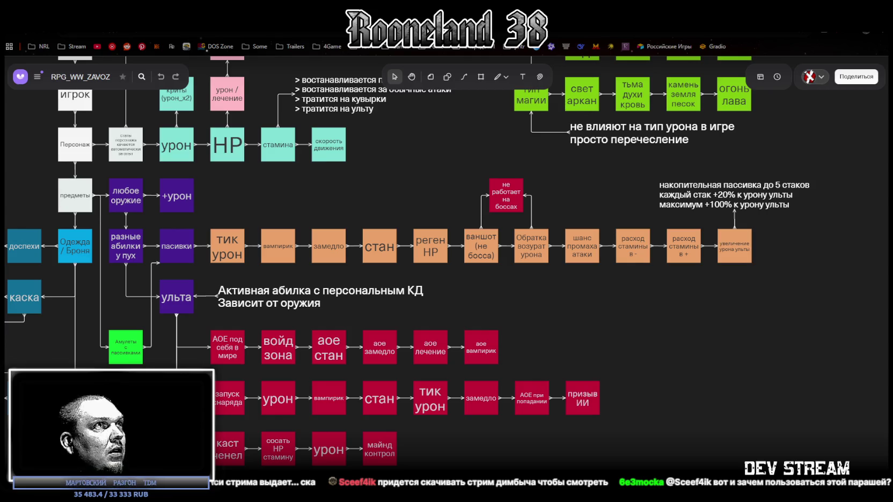
Select the тик урон, вампирик and замедло passive nodes, then zoom out over the board
{"action": "left_click", "coordinate": [226, 244]}
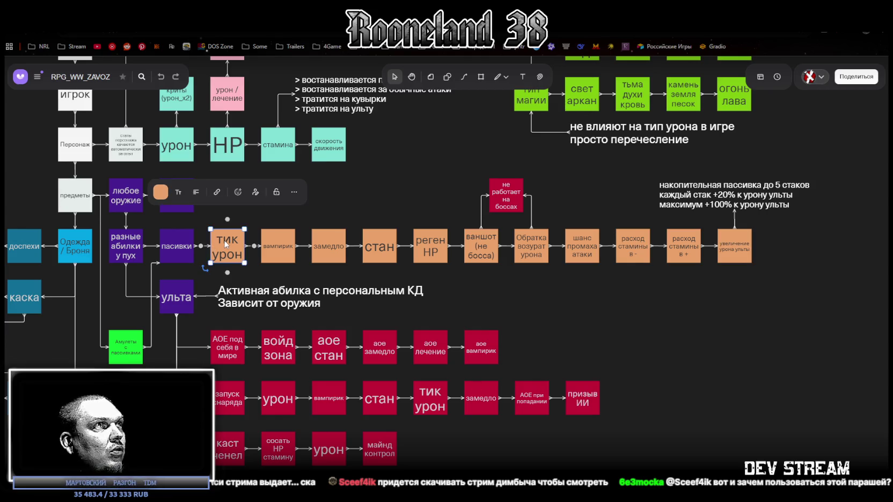
{"action": "left_click", "coordinate": [271, 247]}
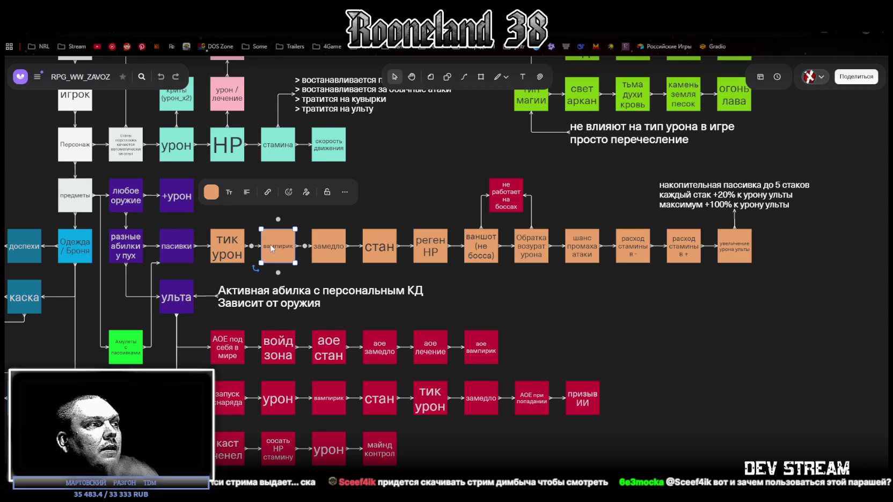
{"action": "left_click", "coordinate": [321, 244]}
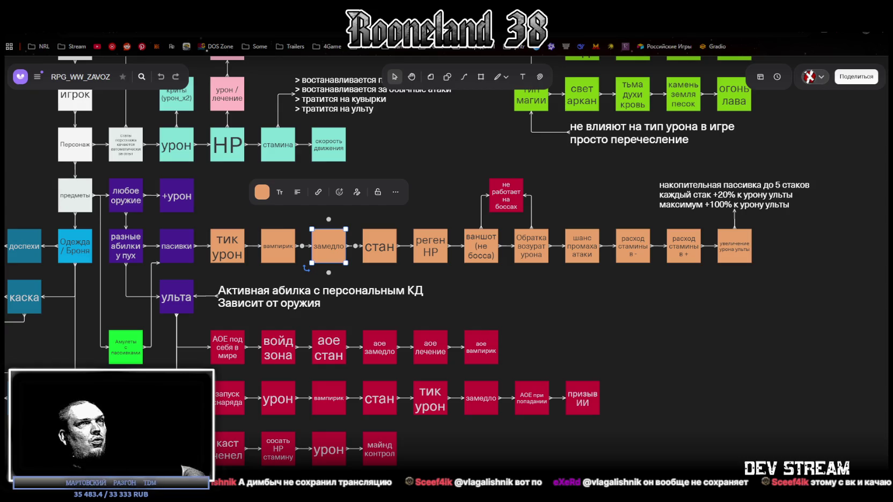
{"action": "scroll", "coordinate": [489, 386], "scroll_direction": "down", "scroll_amount": 5}
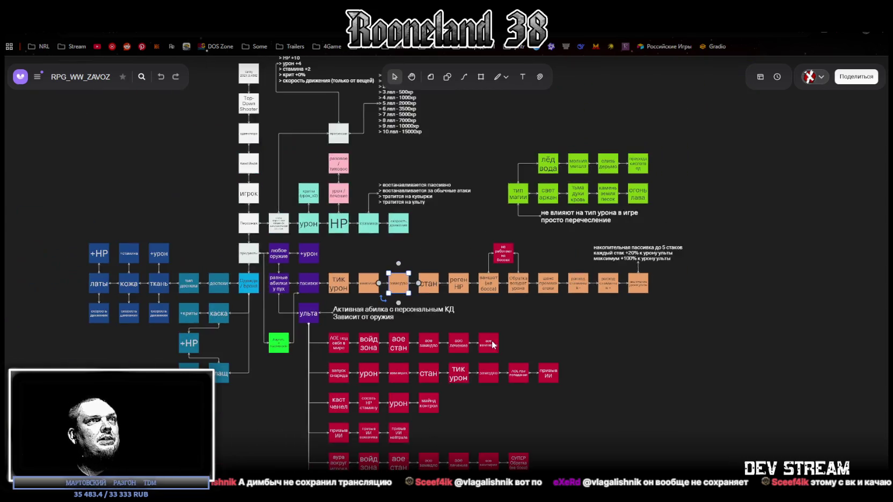
{"action": "scroll", "coordinate": [526, 362], "scroll_direction": "left", "scroll_amount": 3}
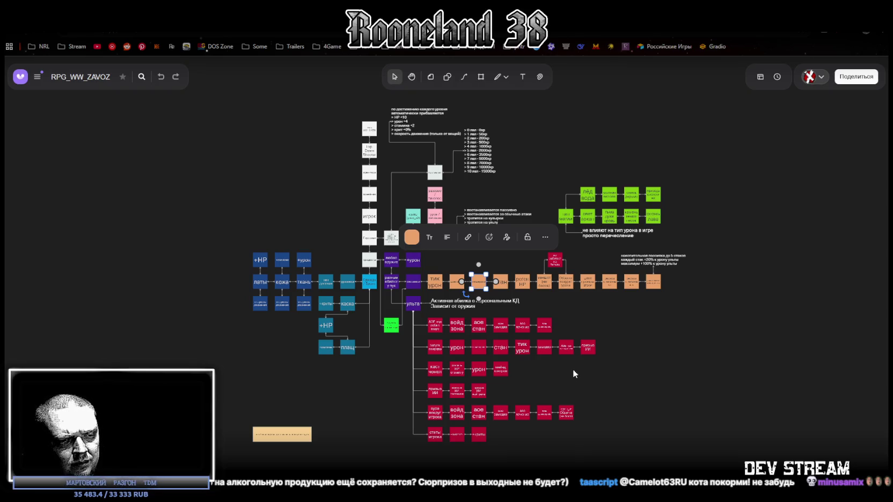
{"action": "left_click", "coordinate": [700, 356]}
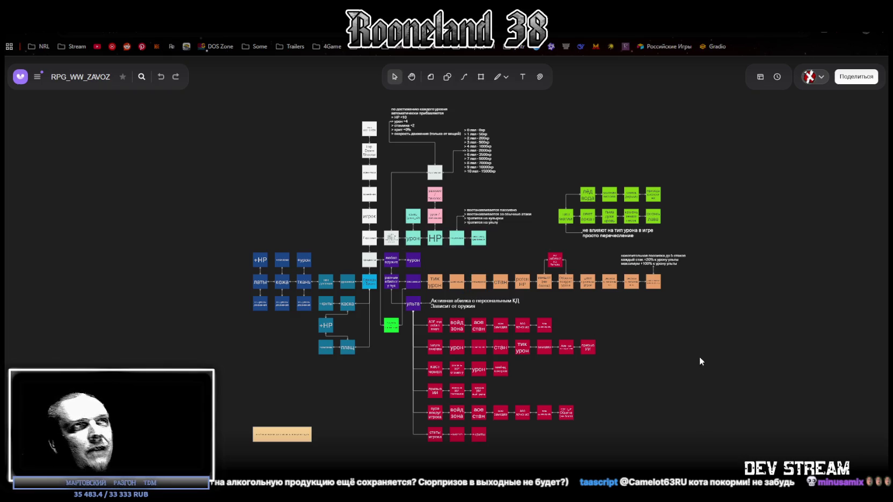
{"action": "scroll", "coordinate": [699, 356], "scroll_direction": "up", "scroll_amount": 5}
{"action": "scroll", "coordinate": [599, 318], "scroll_direction": "right", "scroll_amount": 5}
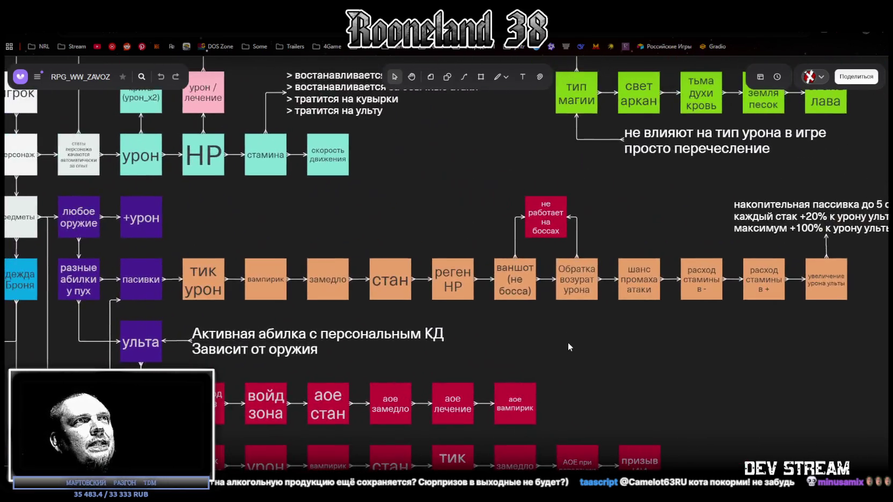
{"action": "scroll", "coordinate": [568, 343], "scroll_direction": "down", "scroll_amount": 2}
{"action": "scroll", "coordinate": [657, 358], "scroll_direction": "right", "scroll_amount": 1}
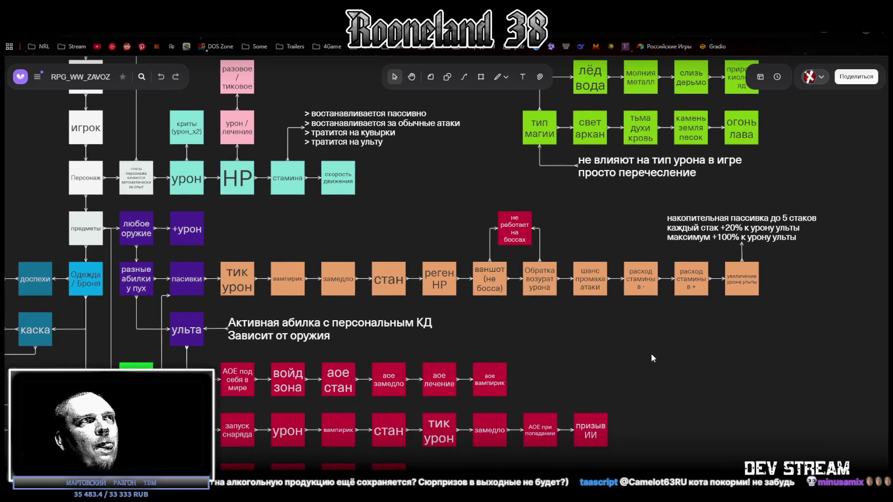
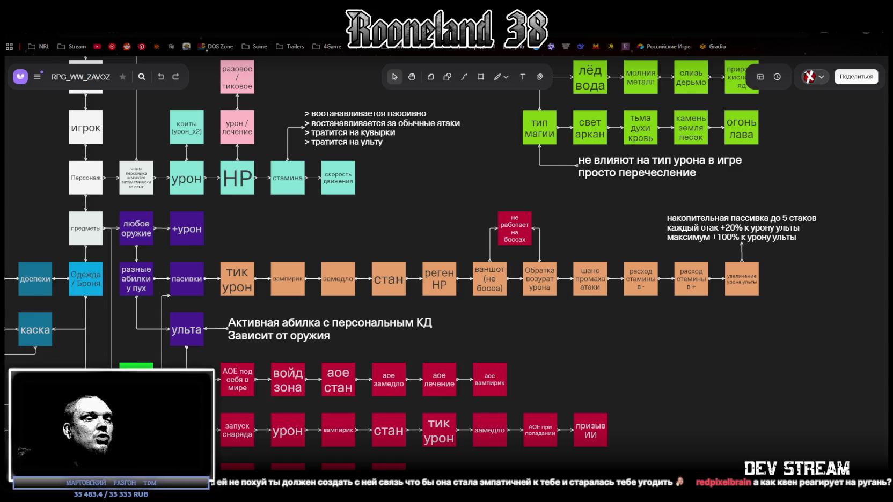
Switch from the RPG_WW_ZAVOZ whiteboard to the Unity Editor showing the TEST_location dungeon scene
{"action": "key", "text": "alt+Tab"}
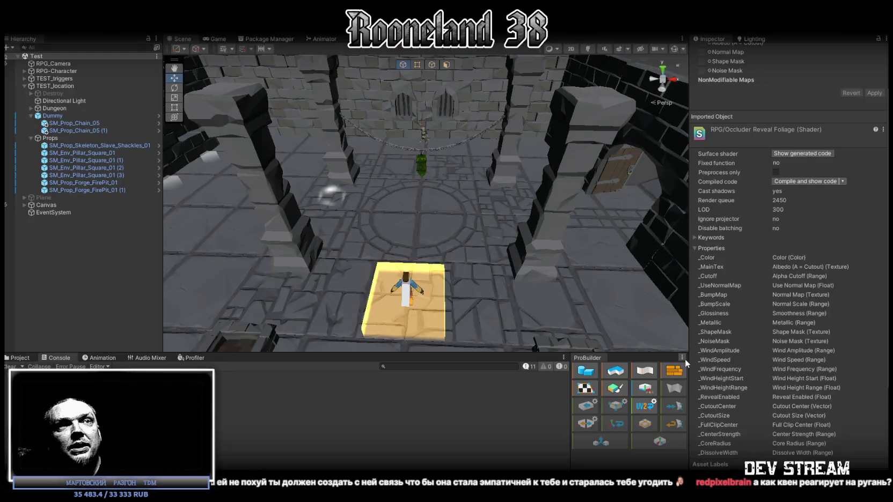
On RPG-Character, add an Active Stops Element 0 to RPG_Movement Stopper and set it to Attack
{"action": "left_click", "coordinate": [54, 71]}
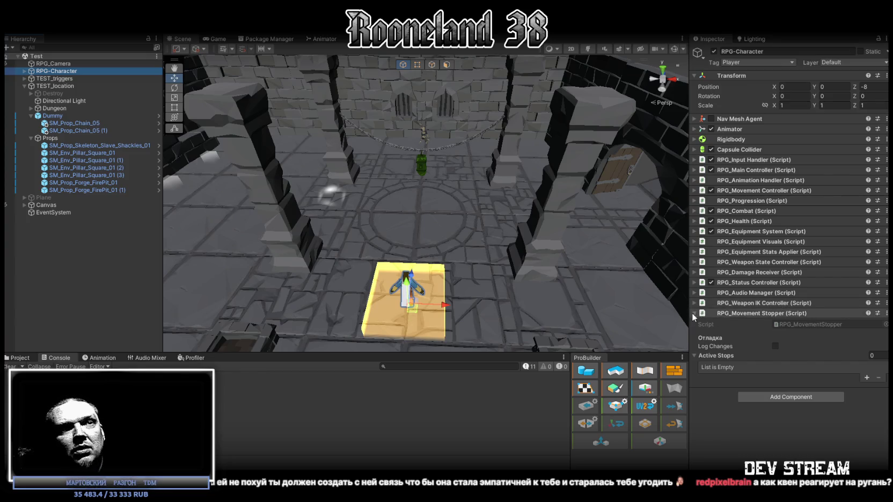
{"action": "left_click", "coordinate": [866, 377]}
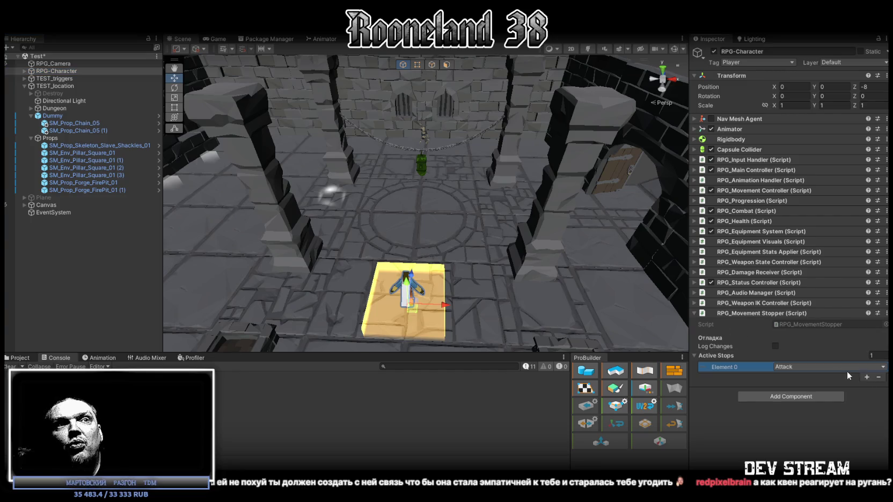
{"action": "left_click", "coordinate": [816, 369]}
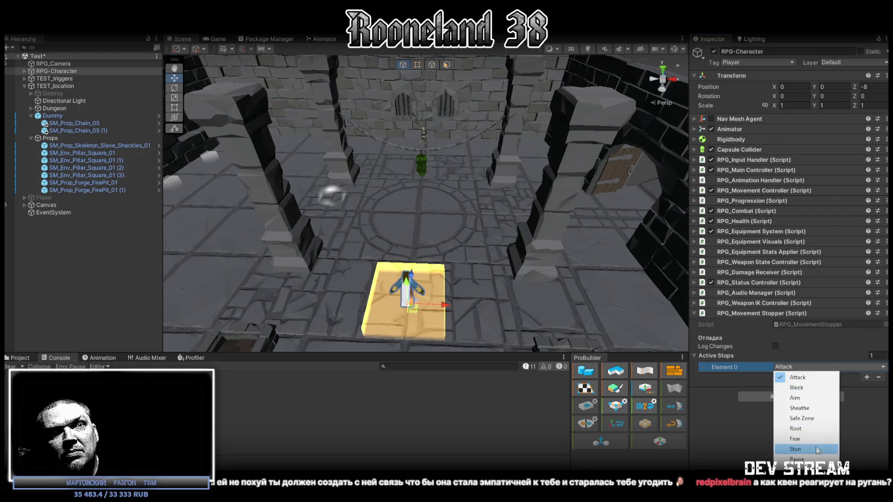
{"action": "left_click", "coordinate": [876, 409]}
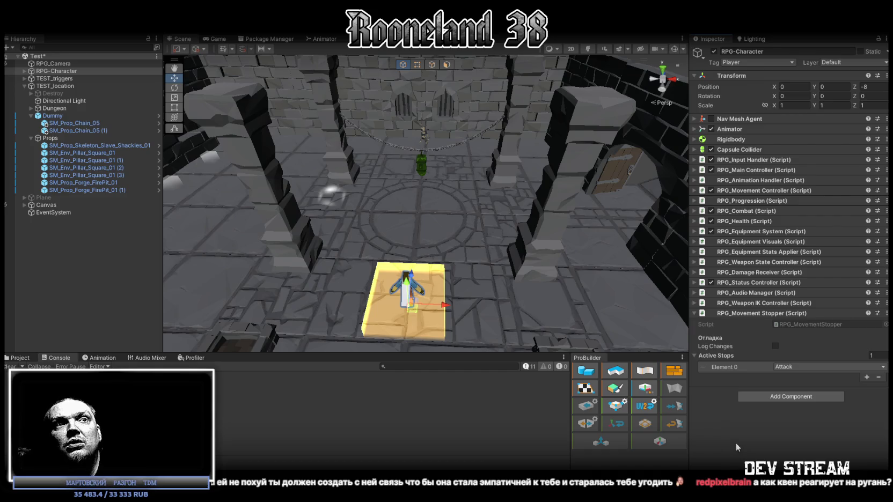
{"action": "left_click", "coordinate": [820, 366]}
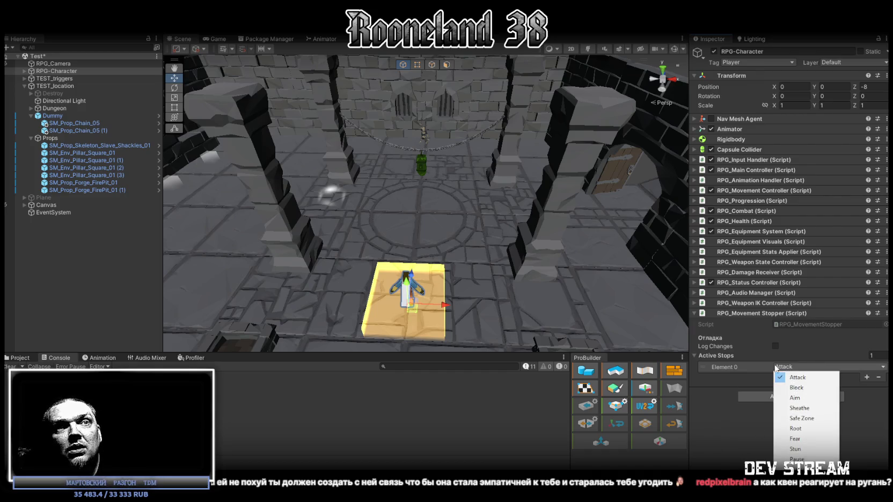
{"action": "left_click", "coordinate": [878, 377]}
Remove the lone Active Stops entry so the list is empty, then glance at the project assets
{"action": "left_click", "coordinate": [879, 377]}
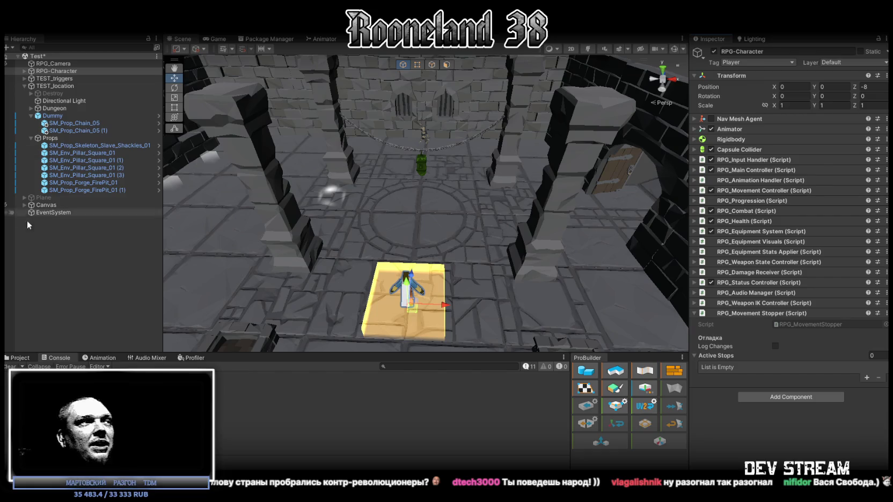
{"action": "left_click", "coordinate": [16, 358]}
Return to the Console, collapse TEST_location in the Hierarchy and deselect RPG-Character
{"action": "left_click", "coordinate": [56, 358]}
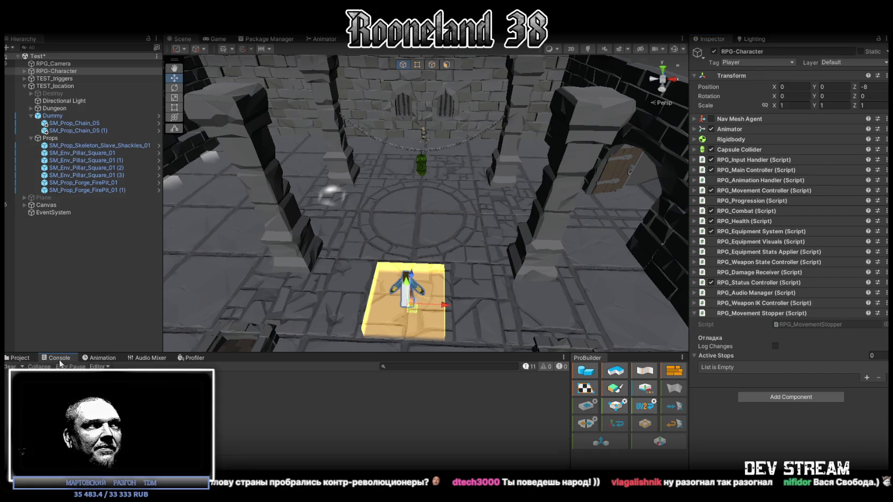
{"action": "left_click", "coordinate": [25, 86]}
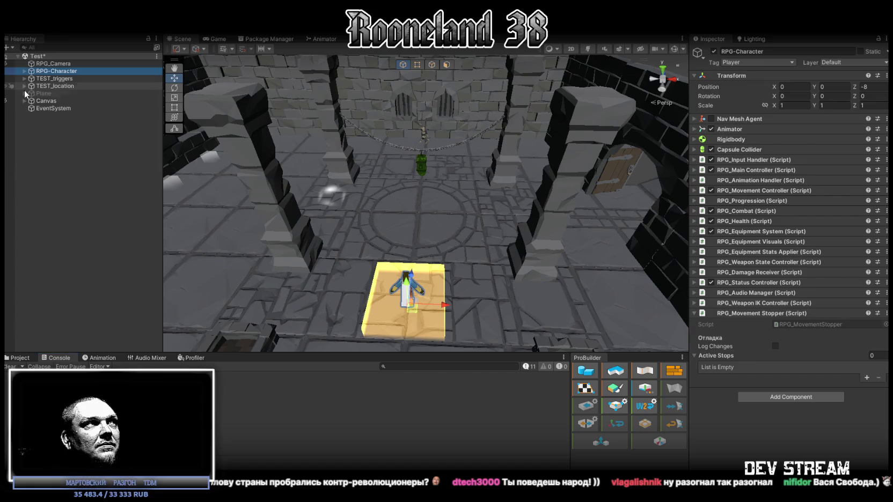
{"action": "left_click", "coordinate": [67, 179]}
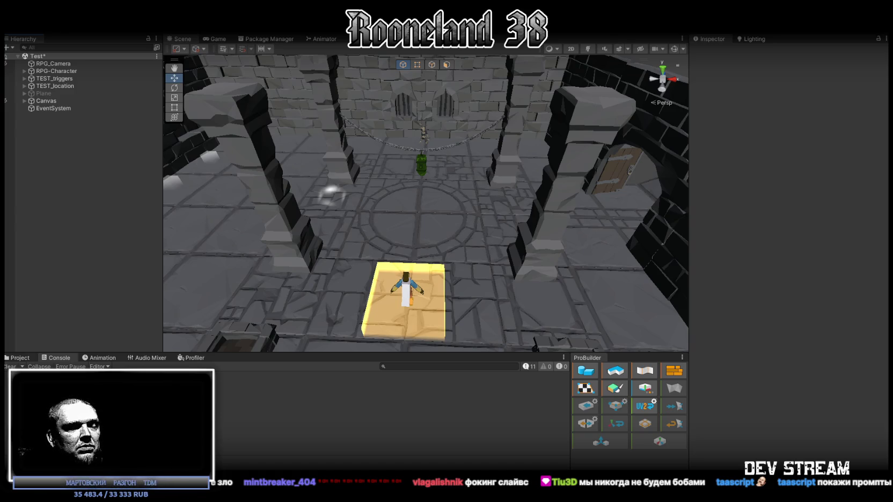
In the Arena.ai chat, scroll back to the earlier proposal for a universal movement Stopper
{"action": "key", "text": "alt+Tab"}
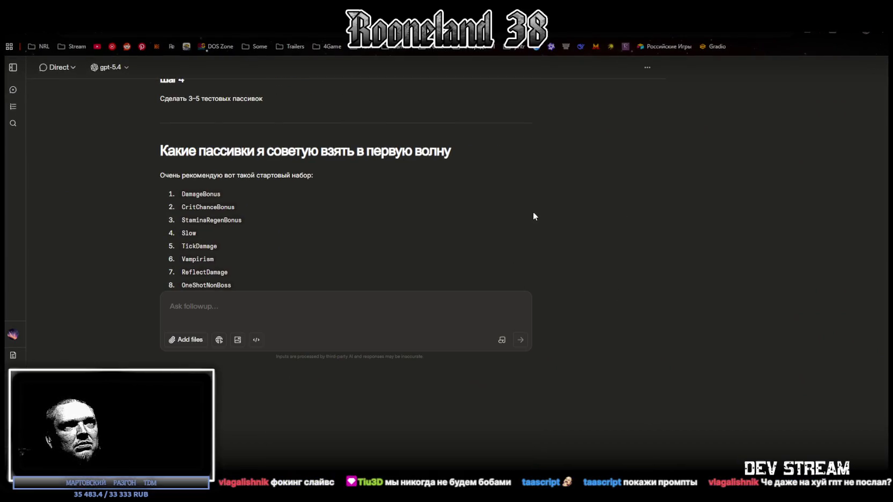
{"action": "scroll", "coordinate": [544, 218], "scroll_direction": "up", "scroll_amount": 20}
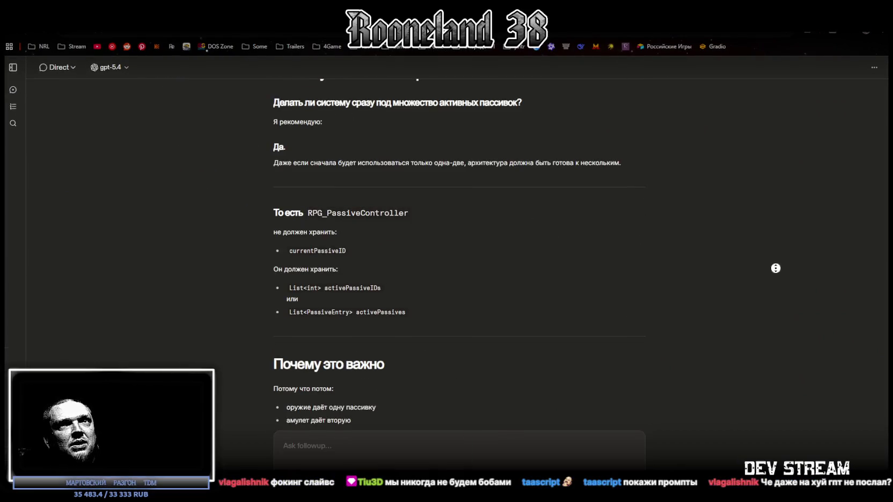
{"action": "scroll", "coordinate": [799, 107], "scroll_direction": "up", "scroll_amount": 20}
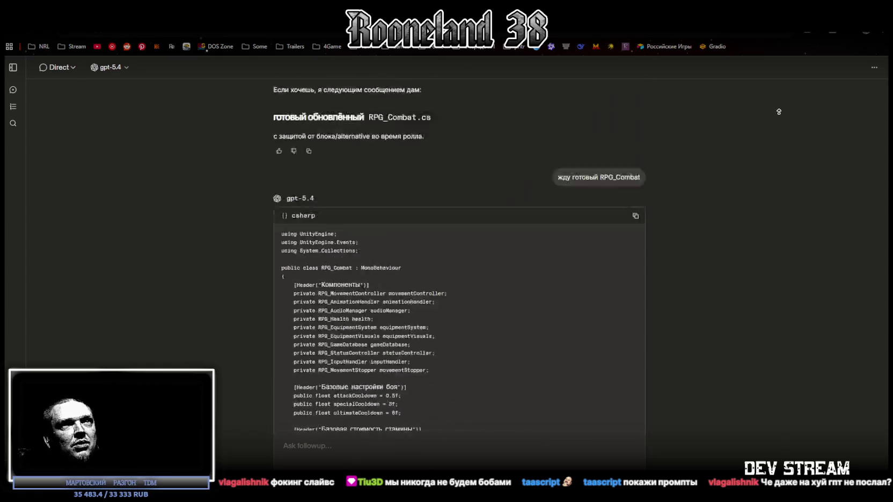
{"action": "scroll", "coordinate": [772, 110], "scroll_direction": "up", "scroll_amount": 20}
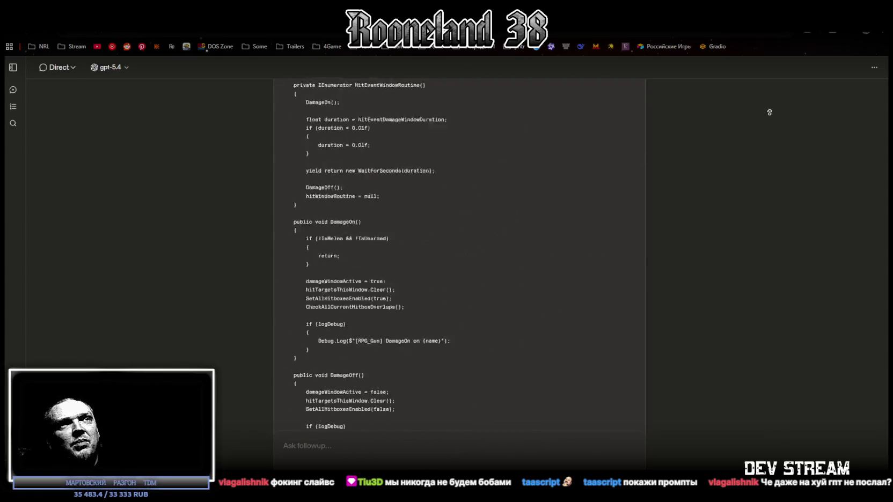
{"action": "scroll", "coordinate": [759, 121], "scroll_direction": "up", "scroll_amount": 20}
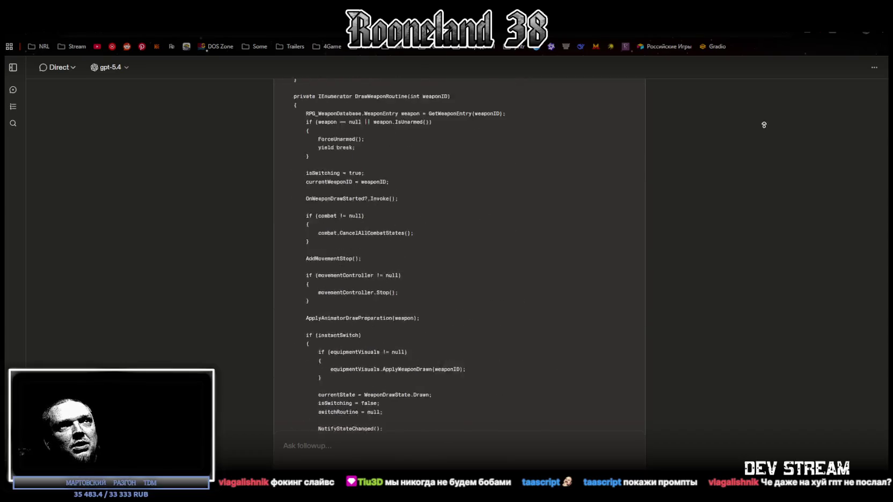
{"action": "scroll", "coordinate": [759, 121], "scroll_direction": "up", "scroll_amount": 20}
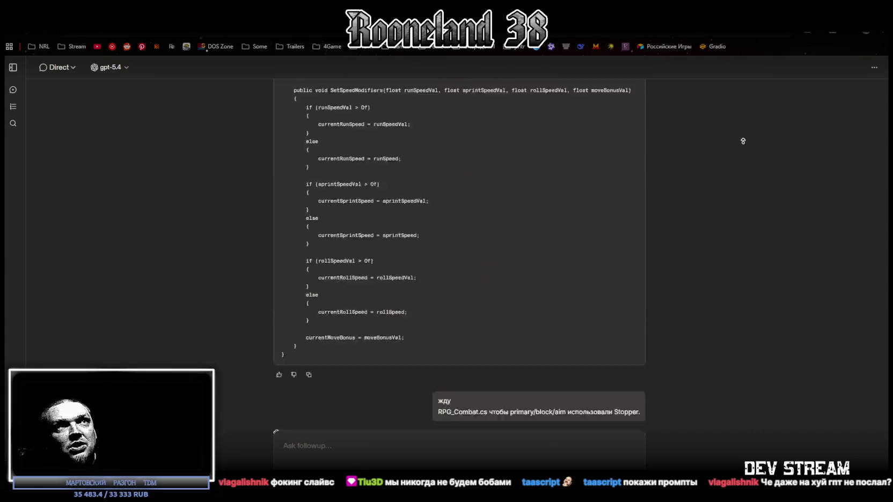
{"action": "scroll", "coordinate": [747, 143], "scroll_direction": "down", "scroll_amount": 20}
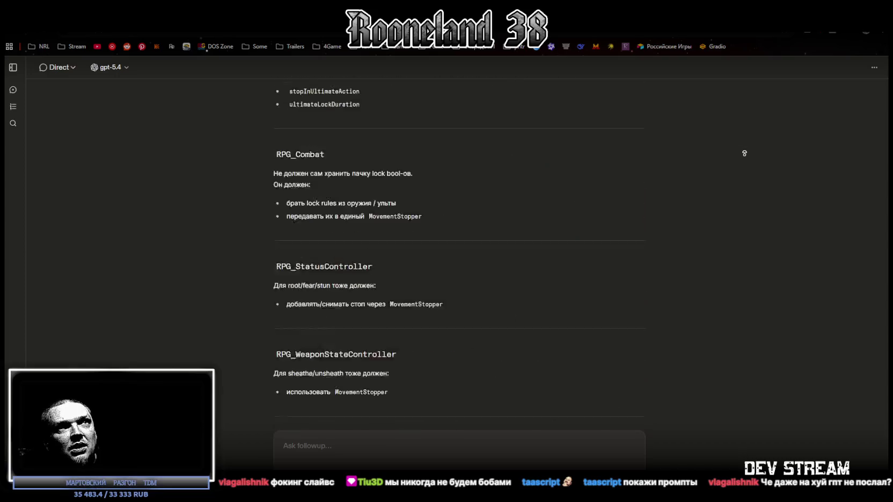
{"action": "scroll", "coordinate": [746, 161], "scroll_direction": "down", "scroll_amount": 20}
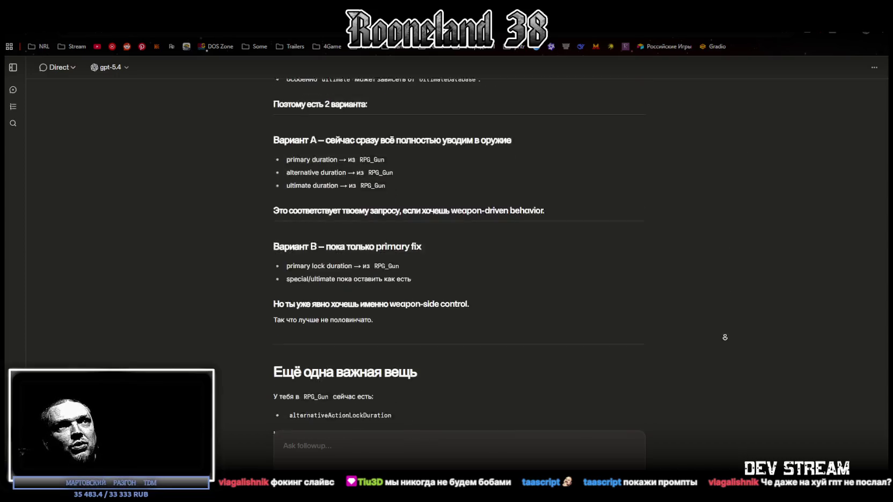
{"action": "scroll", "coordinate": [721, 312], "scroll_direction": "down", "scroll_amount": 15}
{"action": "scroll", "coordinate": [715, 238], "scroll_direction": "up", "scroll_amount": 8}
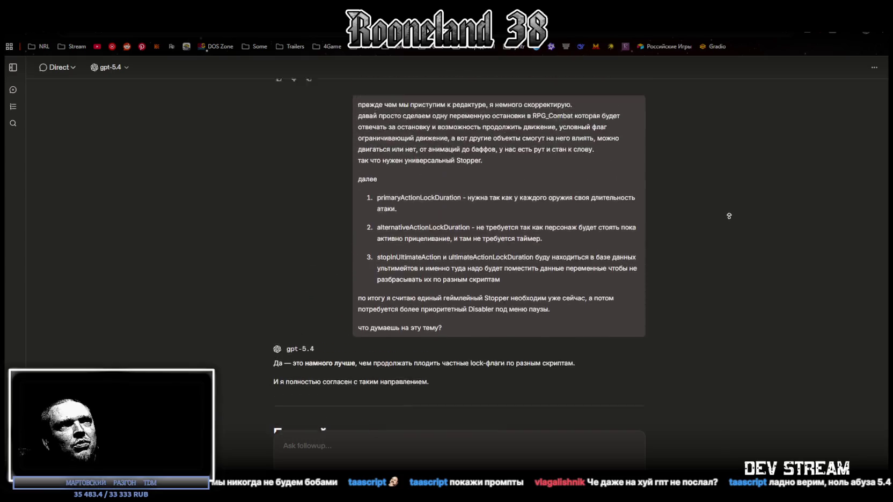
Read the proposal's lines on the stop variable, stopping/resuming movement, restrictions, animations and buffs
{"action": "left_click_drag", "start_coordinate": [384, 198], "coordinate": [463, 197]}
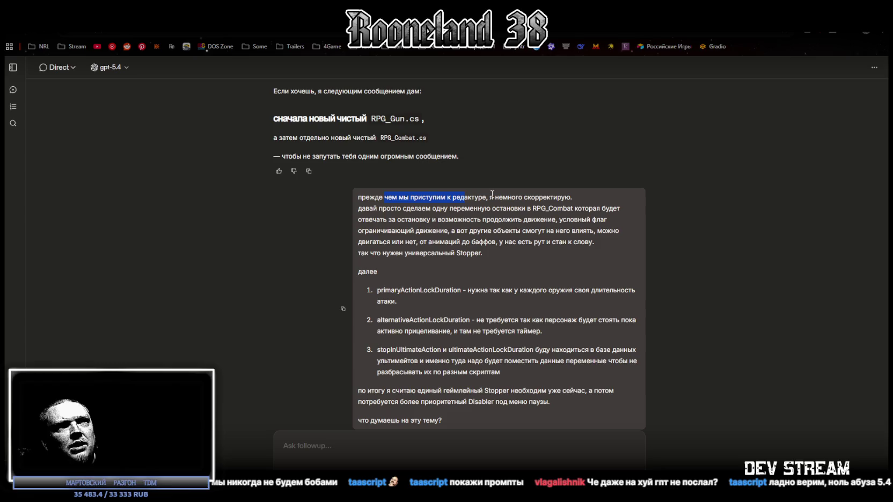
{"action": "left_click_drag", "start_coordinate": [363, 209], "coordinate": [420, 217]}
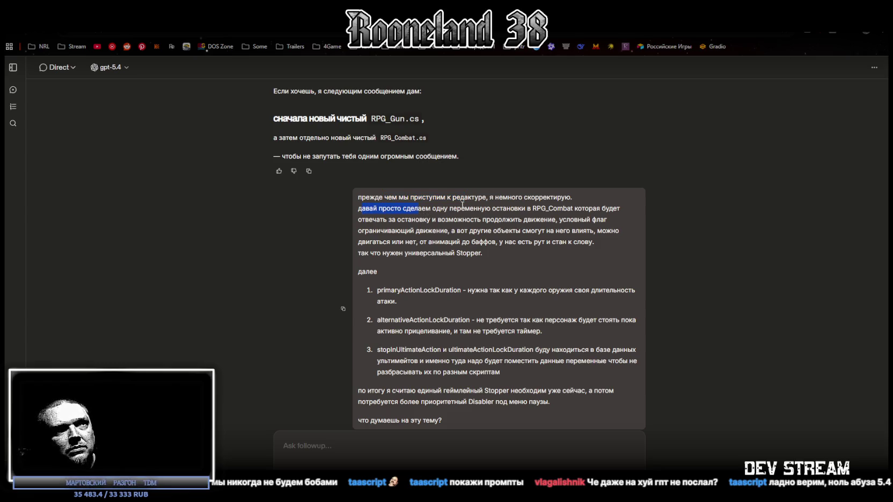
{"action": "left_click_drag", "start_coordinate": [496, 209], "coordinate": [525, 210]}
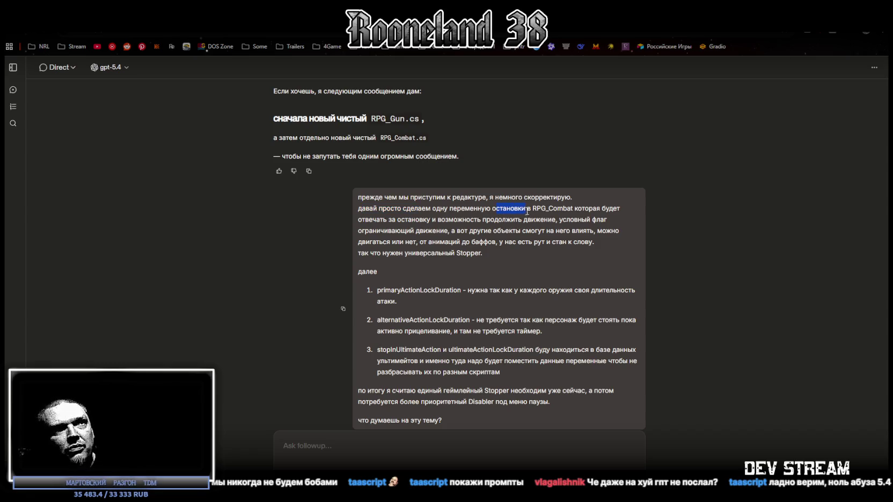
{"action": "left_click_drag", "start_coordinate": [362, 219], "coordinate": [552, 222]}
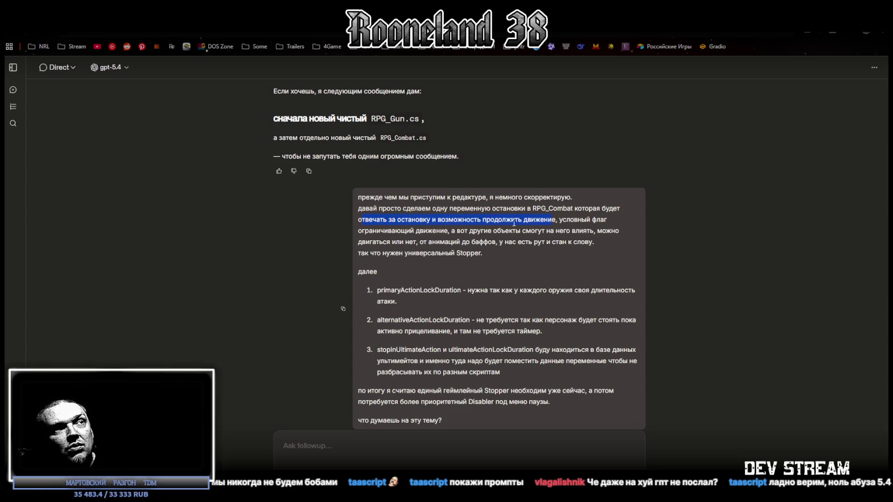
{"action": "left_click_drag", "start_coordinate": [358, 230], "coordinate": [519, 230]}
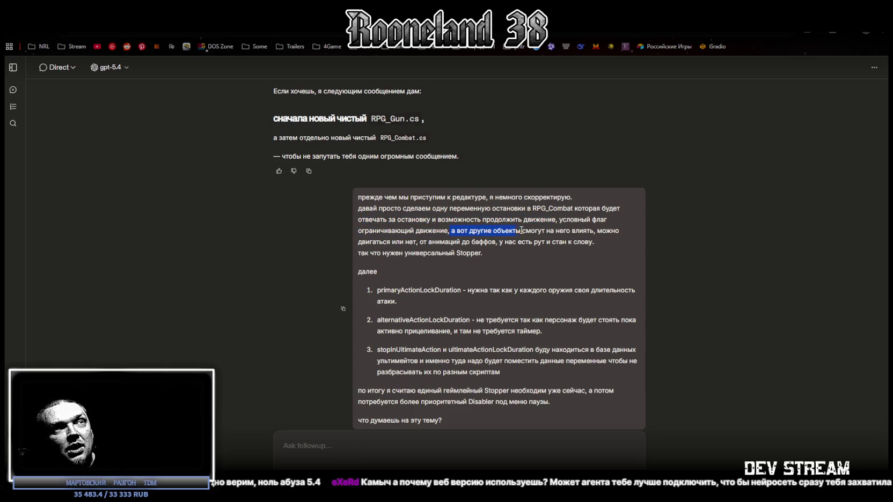
{"action": "left_click", "coordinate": [383, 241]}
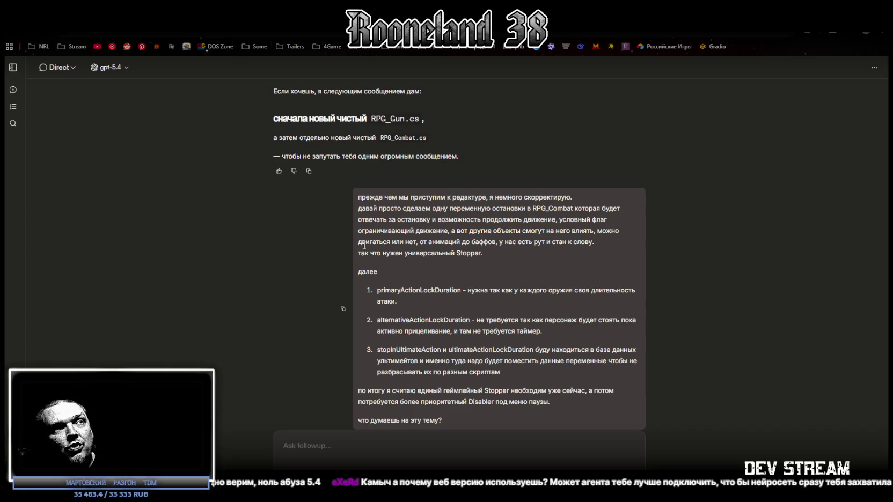
{"action": "left_click_drag", "start_coordinate": [432, 242], "coordinate": [485, 243]}
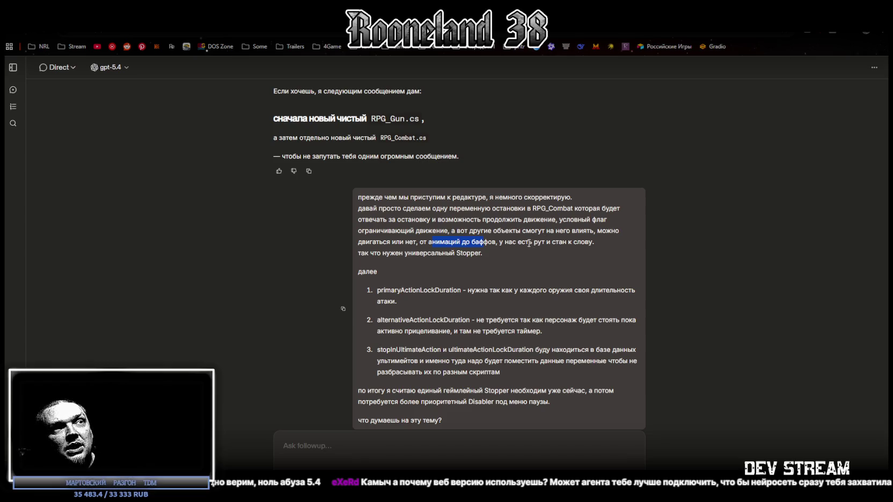
{"action": "left_click", "coordinate": [375, 252]}
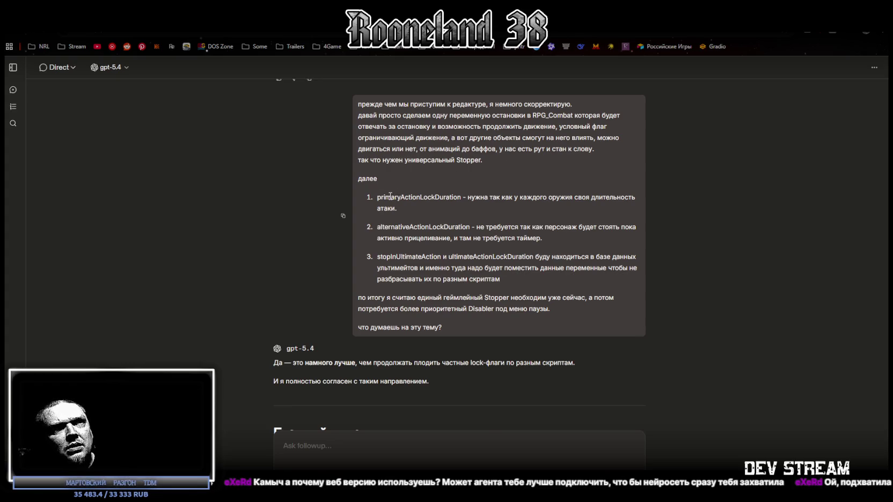
Review GPT-5.4's points on alternativeActionLockDuration, a single Stopper and higher-priority Disabler, then return to Unity
{"action": "left_click_drag", "start_coordinate": [390, 197], "coordinate": [465, 213]}
{"action": "left_click_drag", "start_coordinate": [399, 227], "coordinate": [475, 228]}
{"action": "left_click_drag", "start_coordinate": [368, 298], "coordinate": [587, 298]}
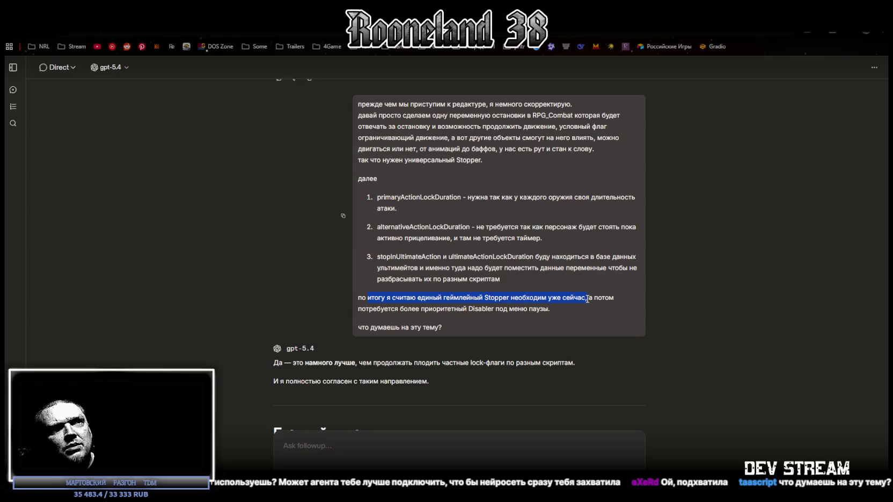
{"action": "left_click_drag", "start_coordinate": [381, 309], "coordinate": [550, 307]}
{"action": "scroll", "coordinate": [395, 339], "scroll_direction": "down", "scroll_amount": 5}
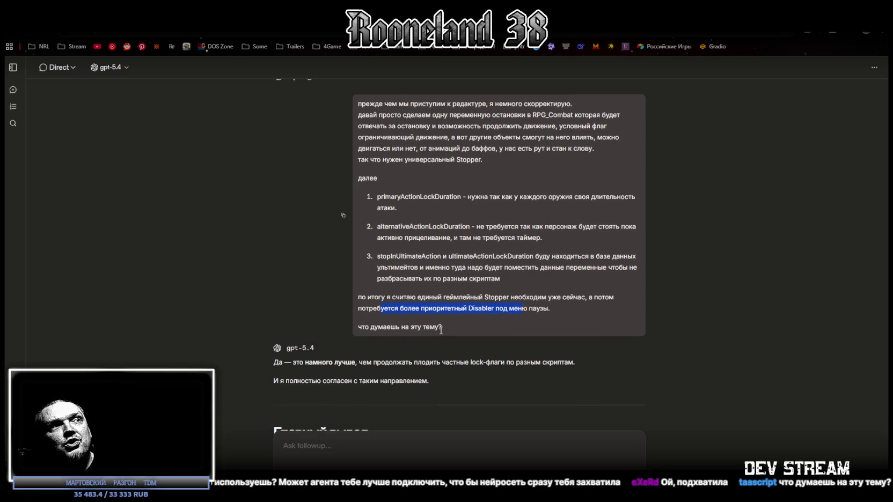
{"action": "scroll", "coordinate": [433, 225], "scroll_direction": "down", "scroll_amount": 2}
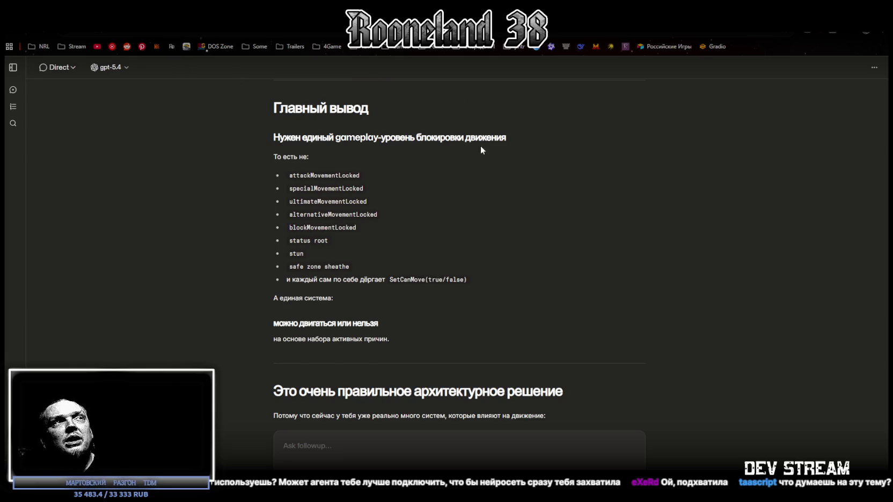
{"action": "key", "text": "alt+Tab"}
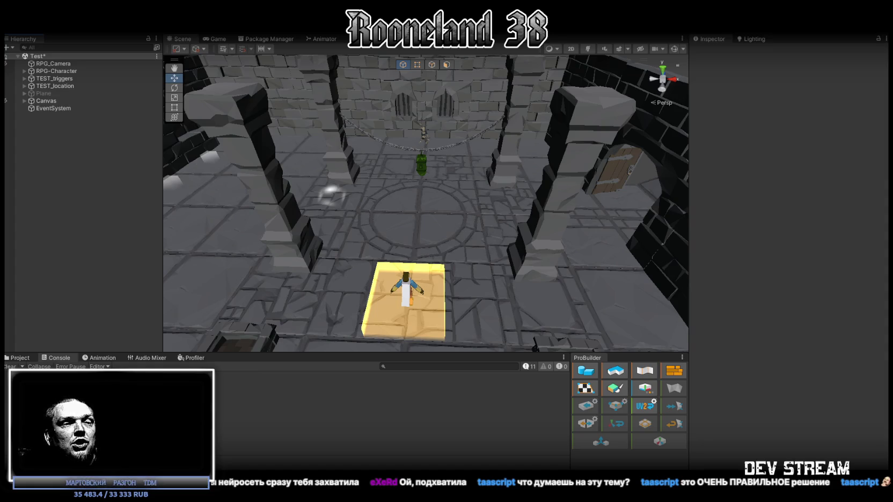
Scroll the chat to the 'Главный вывод' single movement-lock section, reading the lock-flags sentence, then return to Unity
{"action": "key", "text": "alt+Tab"}
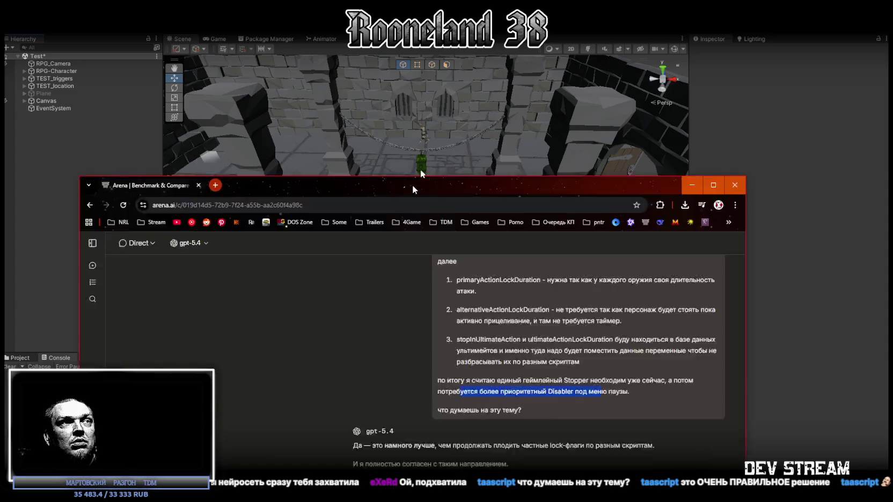
{"action": "scroll", "coordinate": [345, 276], "scroll_direction": "down", "scroll_amount": 2}
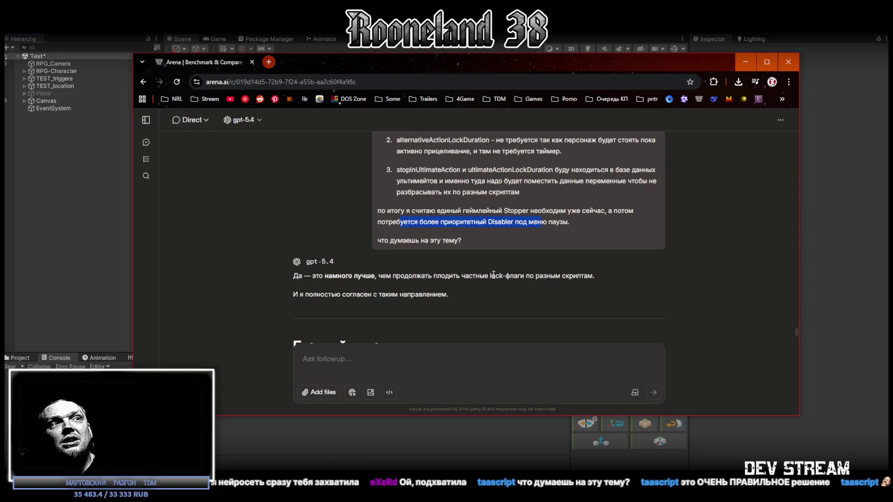
{"action": "scroll", "coordinate": [419, 298], "scroll_direction": "down", "scroll_amount": 3}
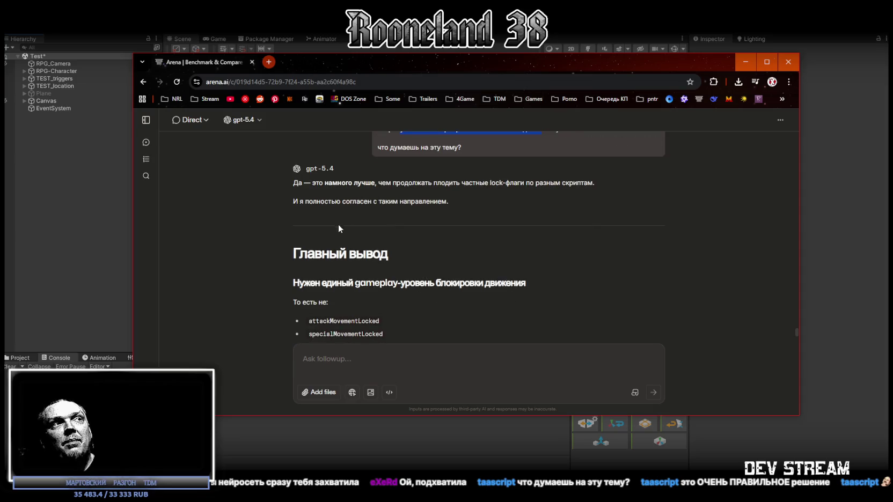
{"action": "left_click_drag", "start_coordinate": [325, 202], "coordinate": [445, 202]}
{"action": "left_click", "coordinate": [469, 205]}
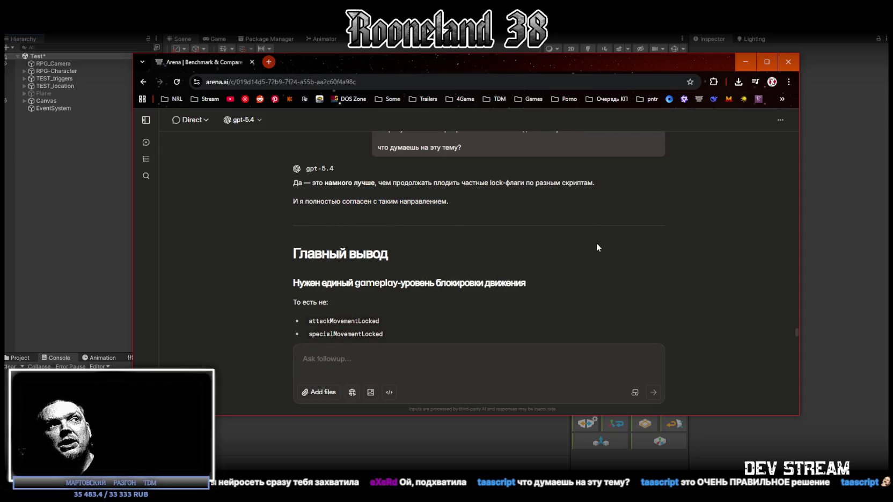
{"action": "scroll", "coordinate": [401, 162], "scroll_direction": "down", "scroll_amount": 10}
{"action": "scroll", "coordinate": [462, 207], "scroll_direction": "up", "scroll_amount": 3}
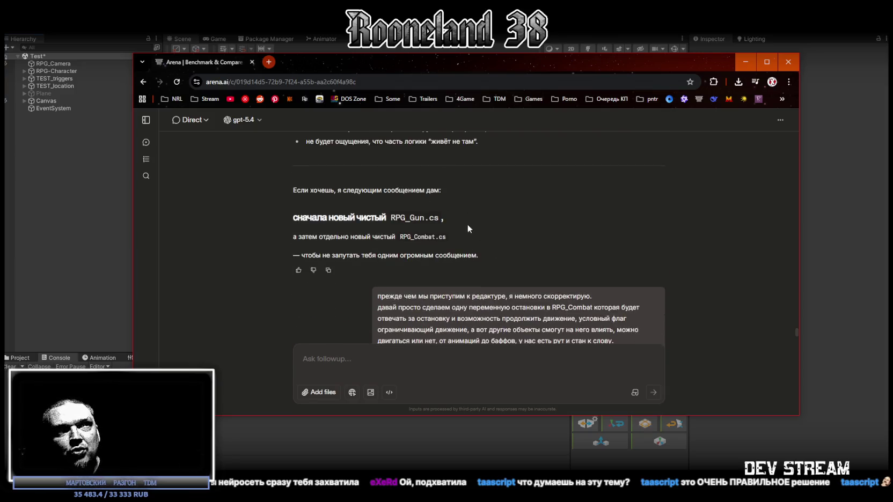
{"action": "scroll", "coordinate": [462, 212], "scroll_direction": "down", "scroll_amount": 10}
{"action": "scroll", "coordinate": [419, 204], "scroll_direction": "up", "scroll_amount": 5}
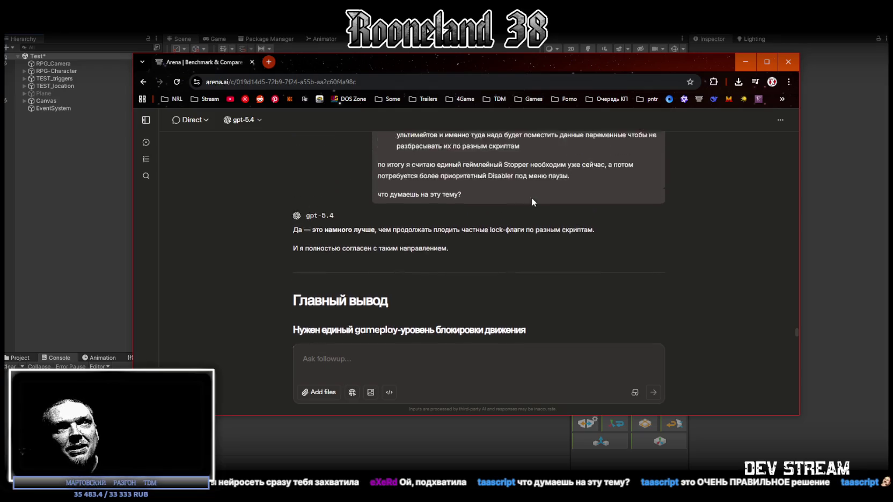
{"action": "scroll", "coordinate": [527, 195], "scroll_direction": "down", "scroll_amount": 5}
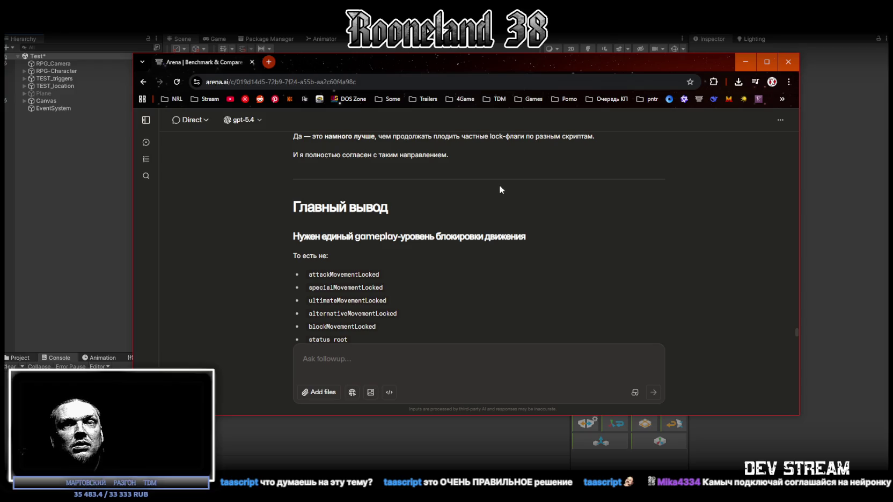
{"action": "key", "text": "alt+Tab"}
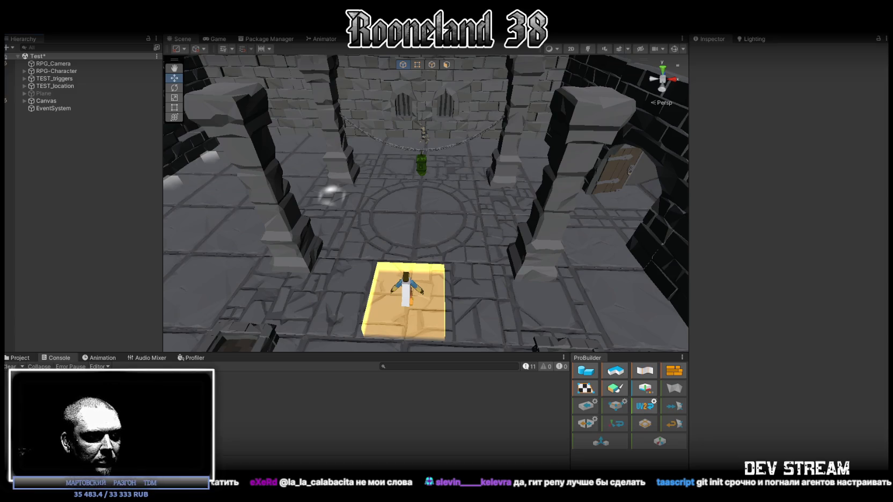
Leave the dungeon scene for the Arena.ai chat showing the SetAimDirection(horizontal, vertical) aim code
{"action": "key", "text": "alt+Tab"}
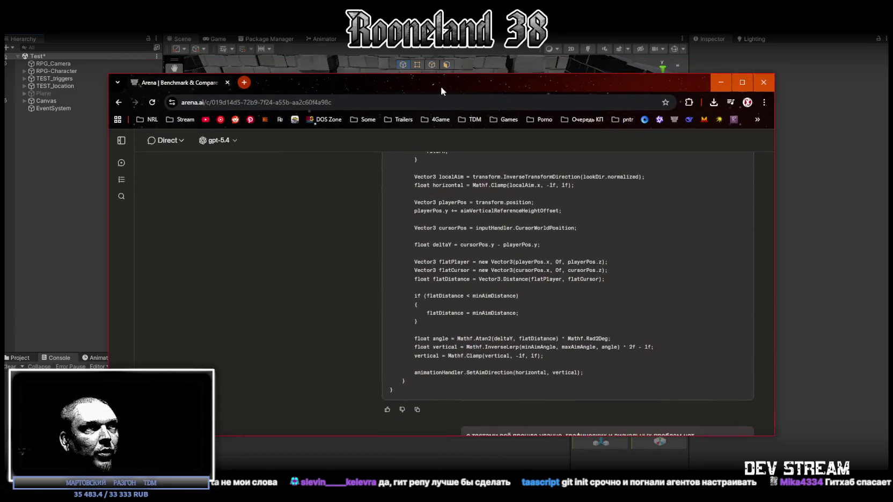
Maximize the chat and read the tests-passed message asking how to implement weapon passives for release
{"action": "left_click", "coordinate": [742, 82]}
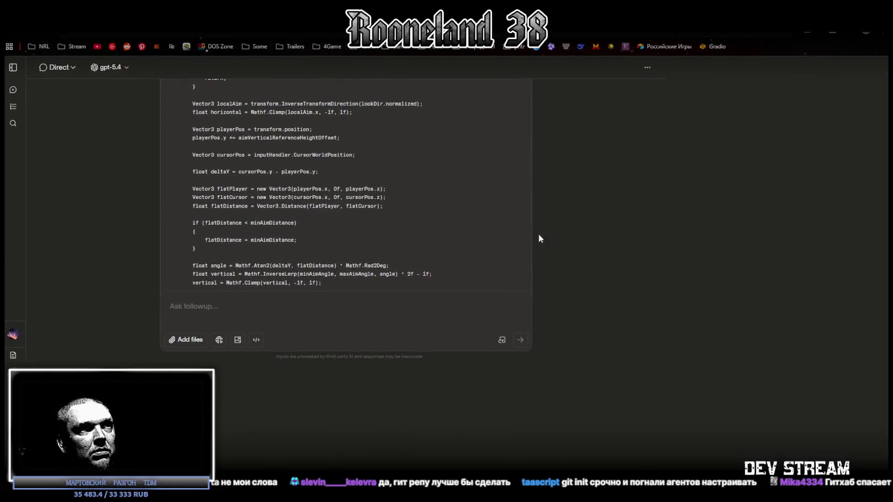
{"action": "scroll", "coordinate": [368, 269], "scroll_direction": "down", "scroll_amount": 2}
{"action": "left_click_drag", "start_coordinate": [402, 266], "coordinate": [446, 267]}
{"action": "double_click", "coordinate": [493, 269]}
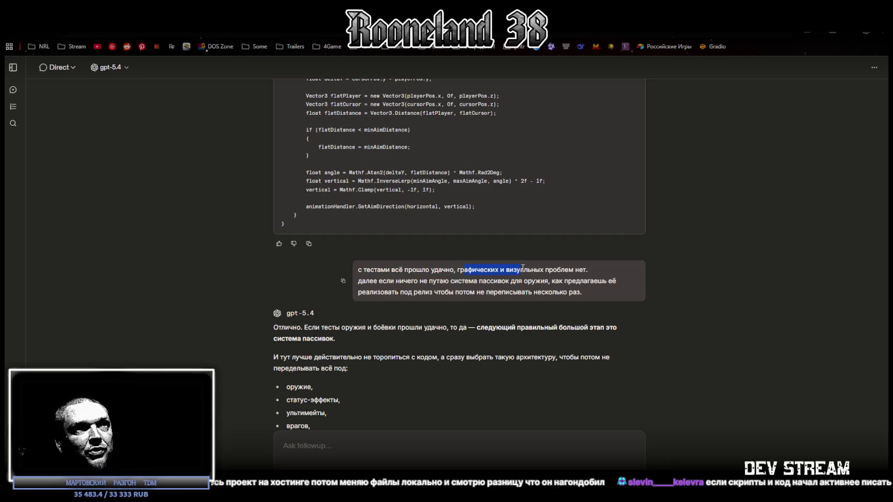
{"action": "left_click", "coordinate": [396, 282]}
{"action": "left_click_drag", "start_coordinate": [358, 281], "coordinate": [556, 283]}
{"action": "left_click", "coordinate": [583, 292]}
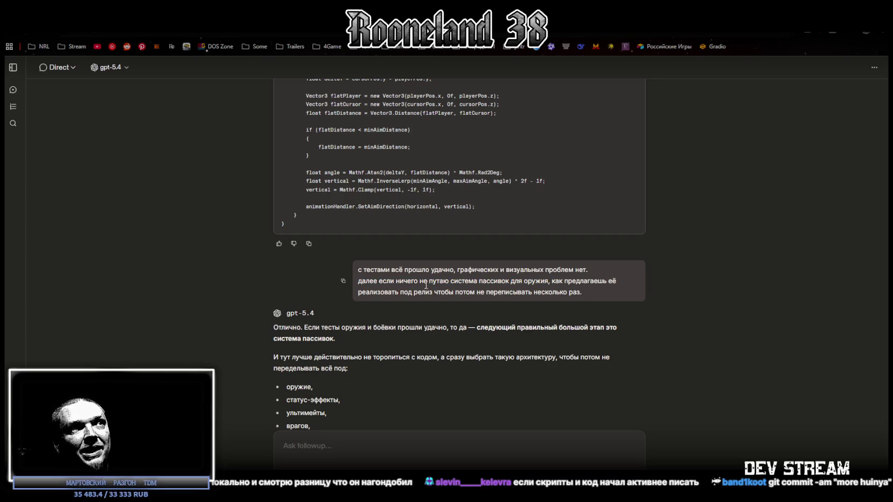
{"action": "left_click_drag", "start_coordinate": [369, 292], "coordinate": [569, 292]}
{"action": "left_click", "coordinate": [372, 341]}
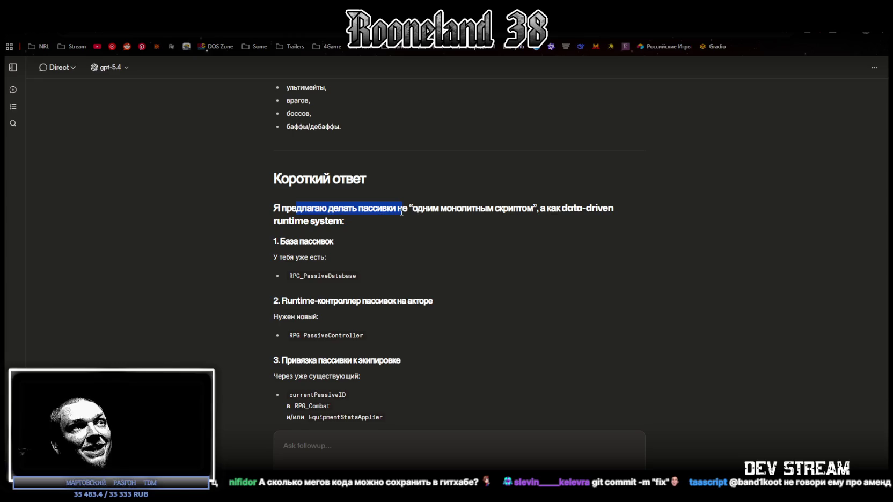
Read the 'Короткий ответ' on RPG_PassiveDatabase, the new RPG_PassiveController and game events
{"action": "left_click", "coordinate": [353, 225]}
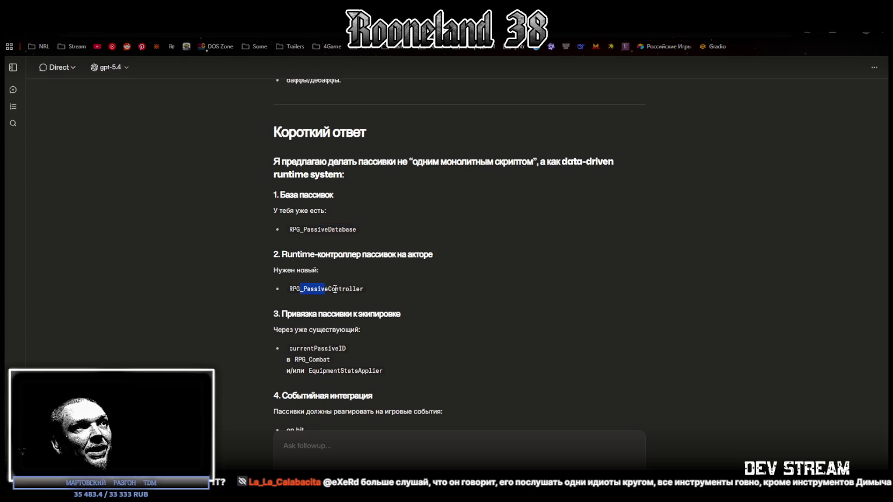
{"action": "left_click", "coordinate": [423, 286]}
{"action": "scroll", "coordinate": [421, 284], "scroll_direction": "down", "scroll_amount": 3}
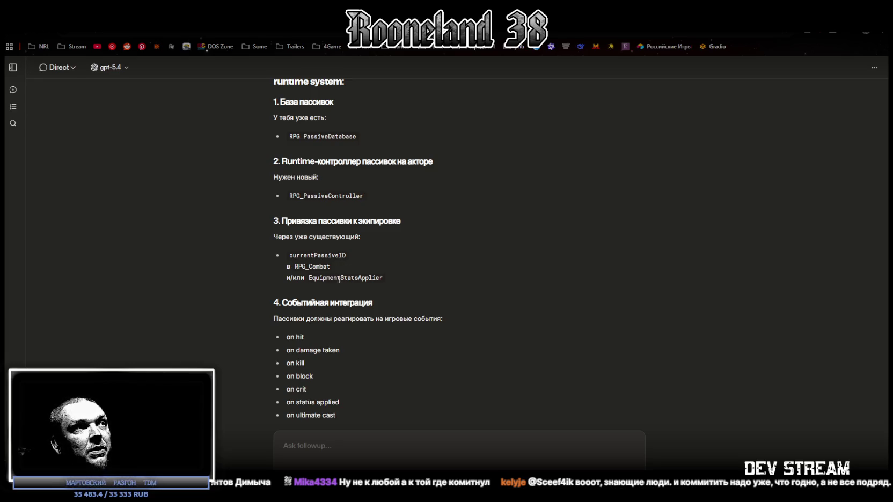
{"action": "scroll", "coordinate": [422, 291], "scroll_direction": "down", "scroll_amount": 2}
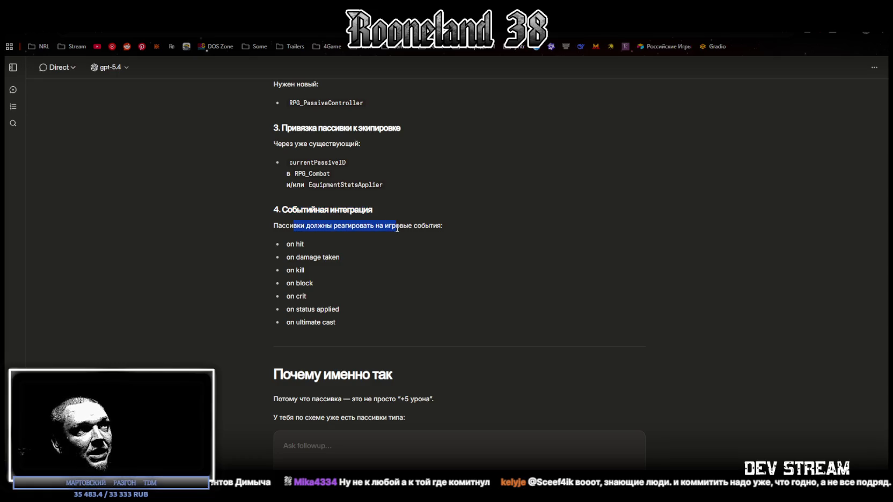
{"action": "left_click", "coordinate": [430, 234]}
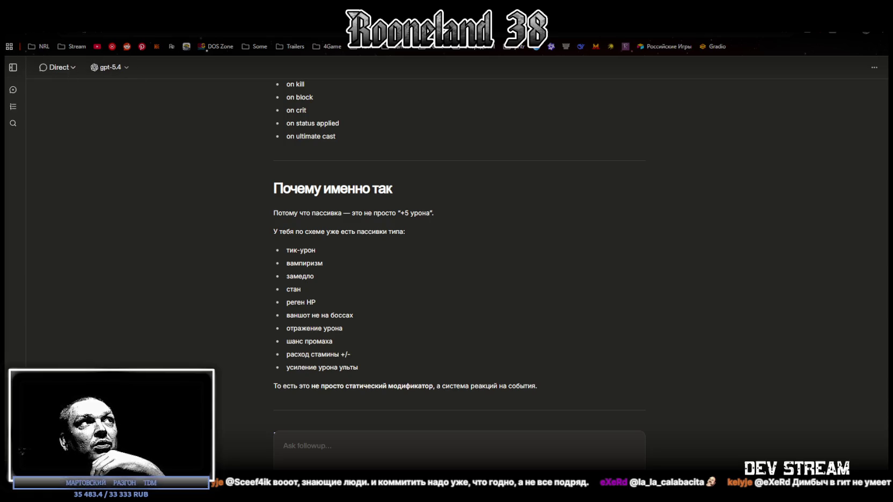
Exit the browser's full screen and return to the Unity Editor running the dungeon game
{"action": "key", "text": "F11"}
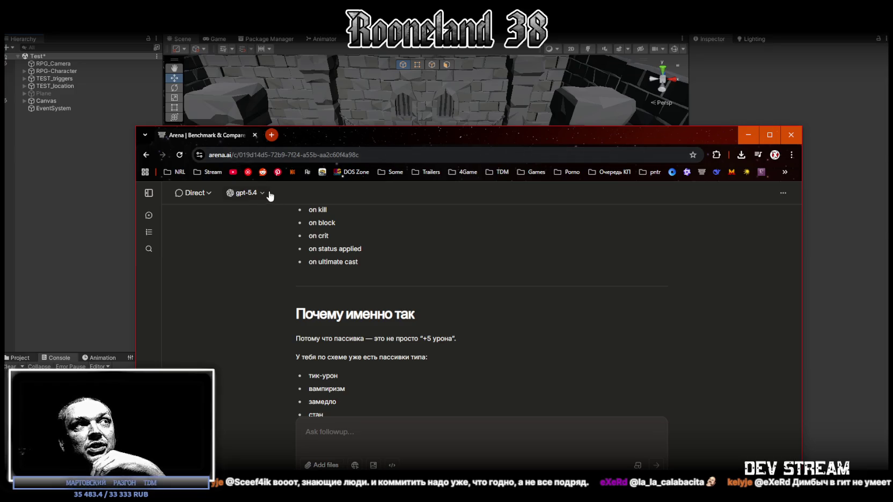
{"action": "left_click_drag", "start_coordinate": [359, 141], "coordinate": [349, 88]}
{"action": "scroll", "coordinate": [381, 234], "scroll_direction": "down", "scroll_amount": 5}
{"action": "scroll", "coordinate": [381, 234], "scroll_direction": "up", "scroll_amount": 5}
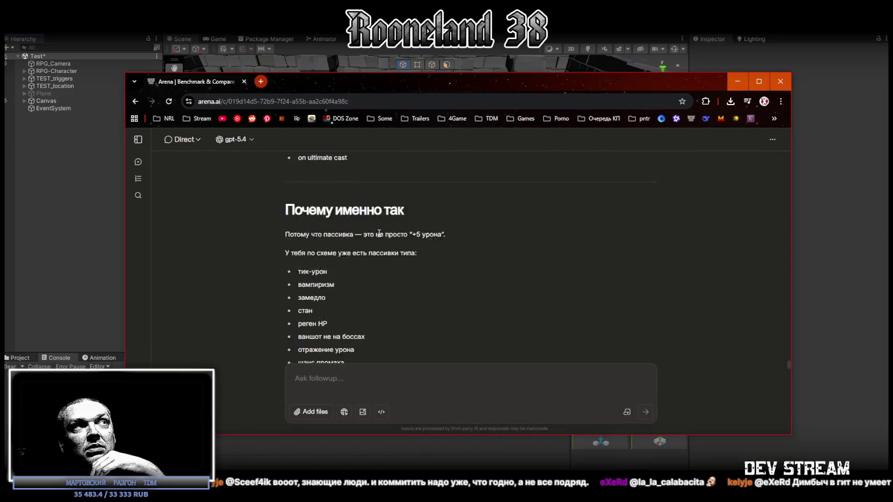
{"action": "key", "text": "alt+Tab"}
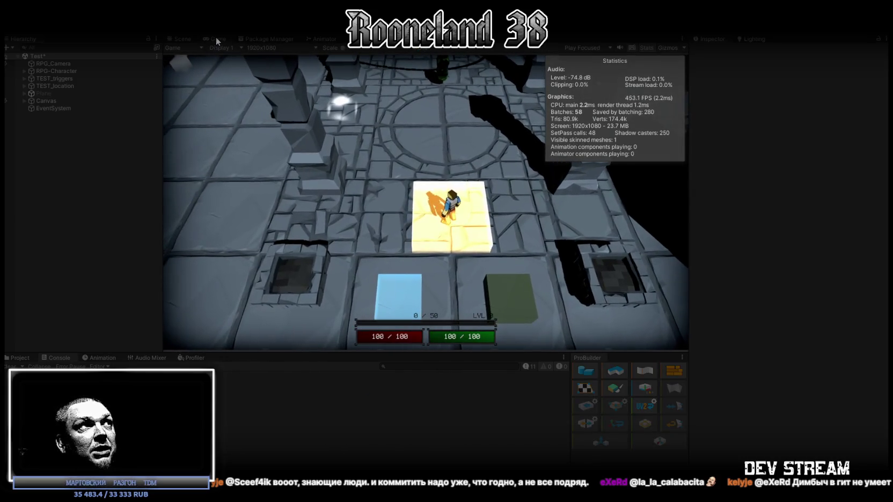
Maximize the Game view and run the hero around with the pickaxe, firing bright projectiles
{"action": "double_click", "coordinate": [216, 38]}
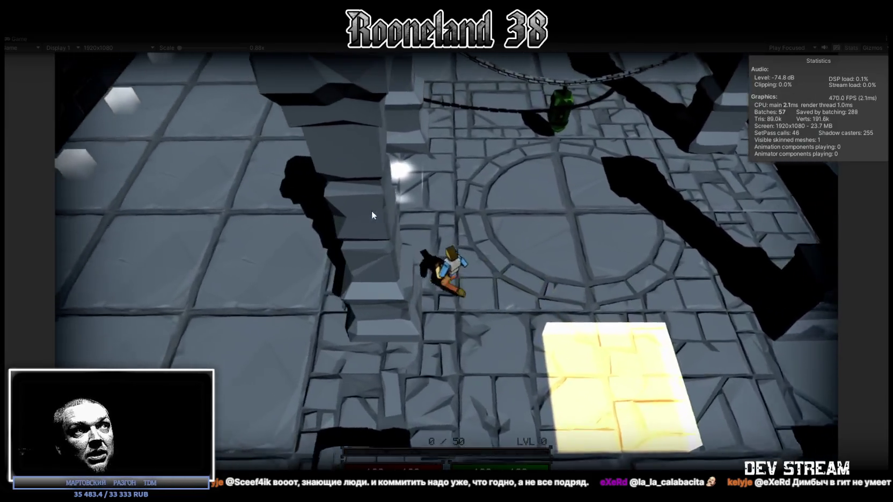
{"action": "key", "text": "w"}
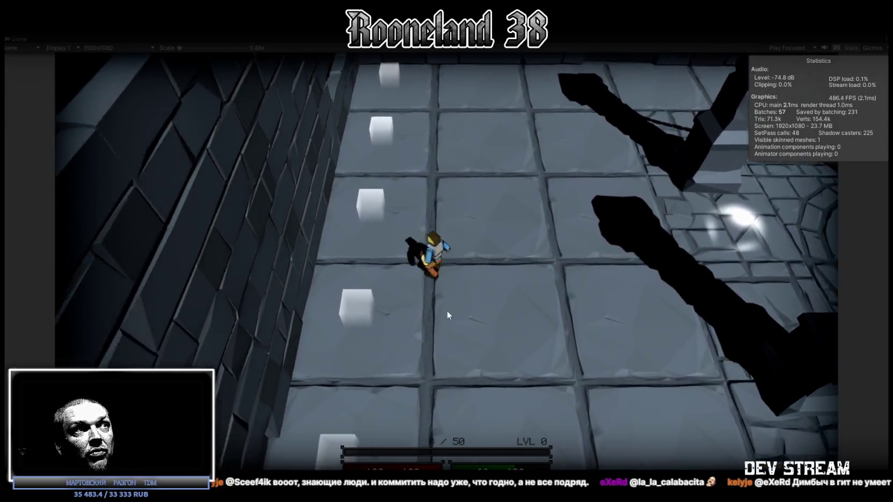
{"action": "key", "text": "w"}
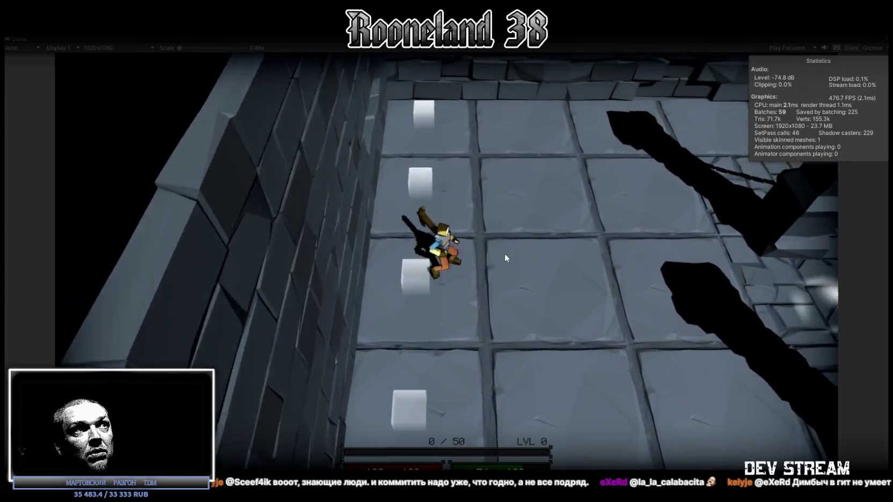
{"action": "key", "text": "d"}
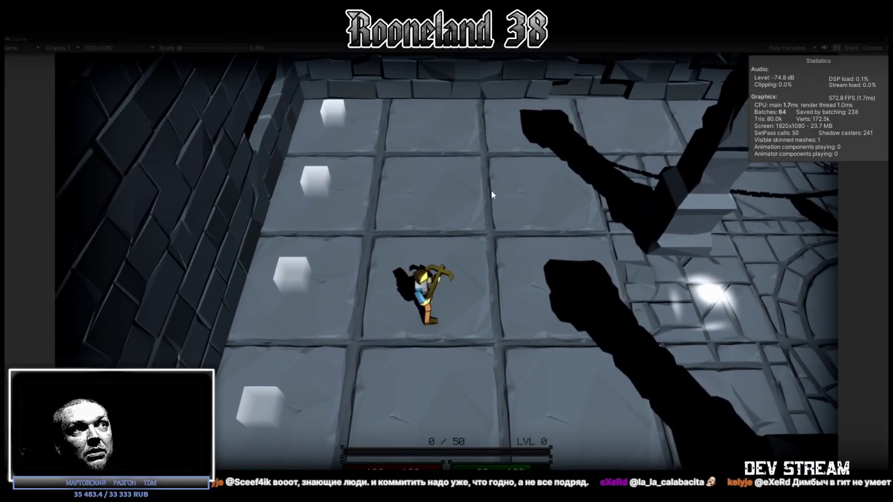
{"action": "key", "text": "a"}
{"action": "left_click", "coordinate": [424, 137]}
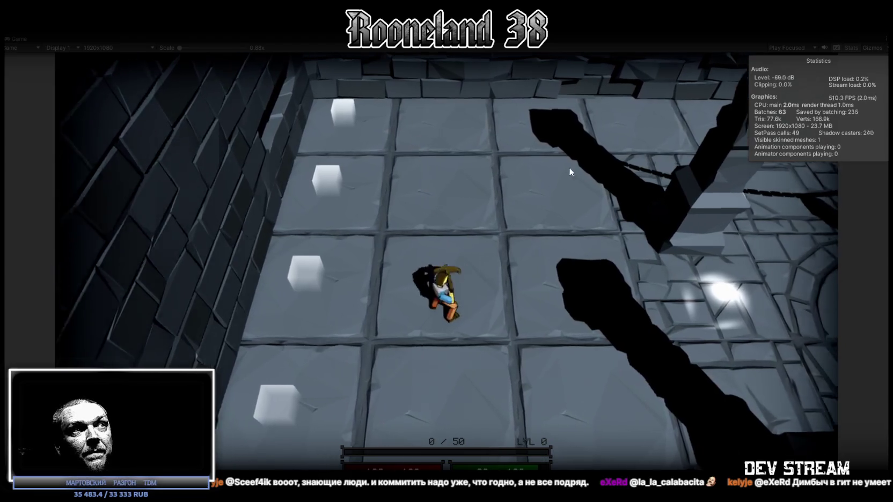
{"action": "key", "text": "d"}
{"action": "left_click", "coordinate": [580, 177]}
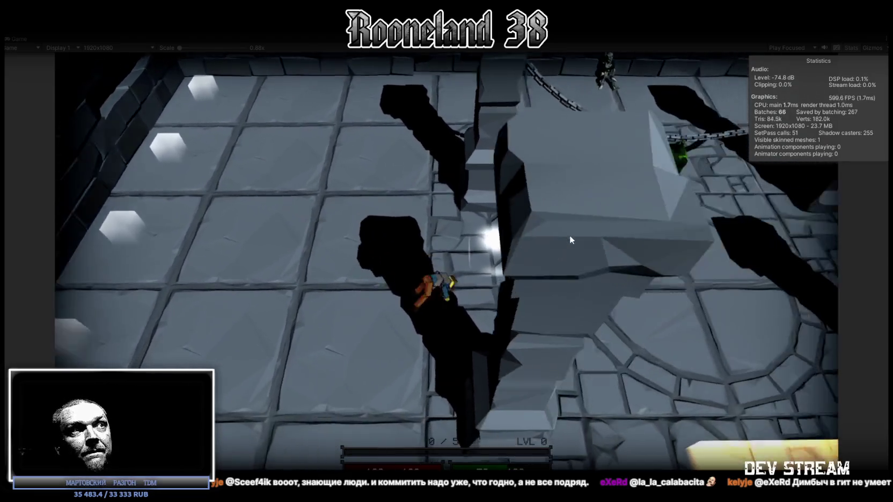
Run through the round chained chamber sweeping the white beam, then into the tiled room wielding the sword
{"action": "key", "text": "d"}
{"action": "key", "text": "w"}
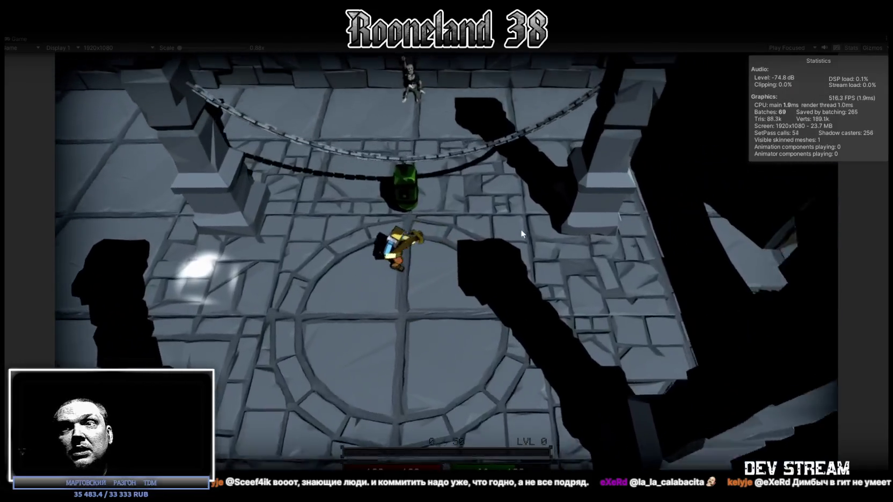
{"action": "key", "text": "s"}
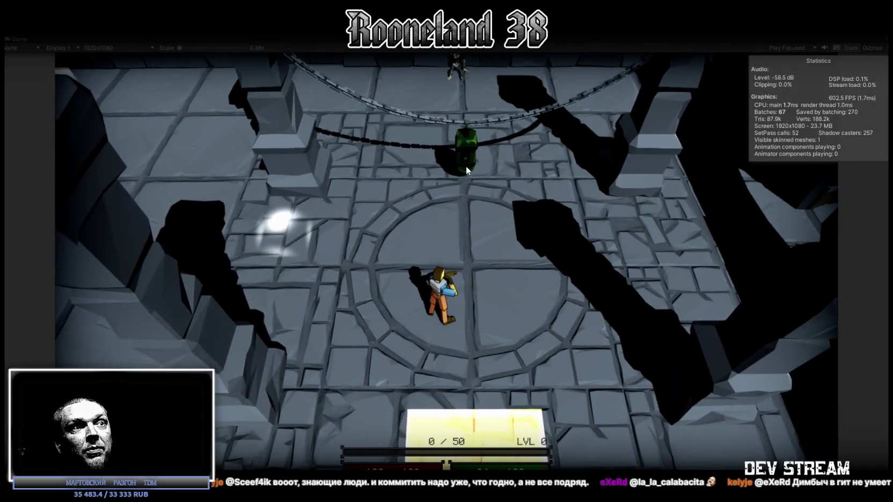
{"action": "key", "text": "d"}
{"action": "mouse_move", "coordinate": [449, 174]}
{"action": "left_mouse_down"}
{"action": "mouse_move", "coordinate": [404, 161]}
{"action": "mouse_move", "coordinate": [548, 138]}
{"action": "mouse_move", "coordinate": [492, 59]}
{"action": "mouse_move", "coordinate": [256, 180]}
{"action": "left_mouse_up"}
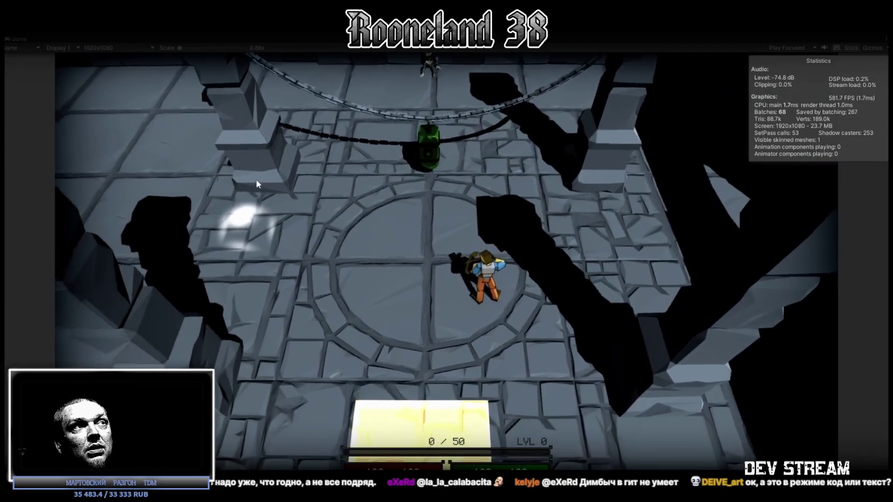
{"action": "key", "text": "a"}
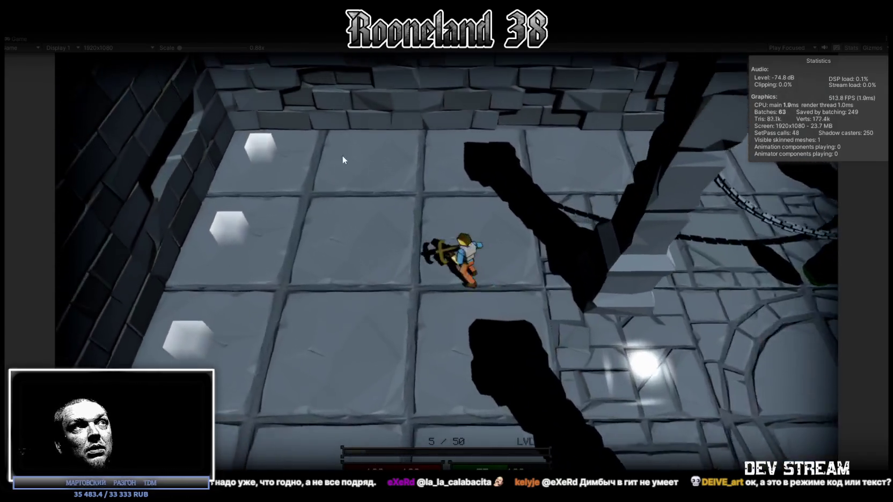
{"action": "mouse_move", "coordinate": [342, 157]}
{"action": "left_mouse_down"}
{"action": "mouse_move", "coordinate": [466, 72]}
{"action": "mouse_move", "coordinate": [276, 78]}
{"action": "mouse_move", "coordinate": [234, 104]}
{"action": "mouse_move", "coordinate": [96, 232]}
{"action": "mouse_move", "coordinate": [115, 250]}
{"action": "mouse_move", "coordinate": [211, 273]}
{"action": "mouse_move", "coordinate": [224, 268]}
{"action": "mouse_move", "coordinate": [262, 197]}
{"action": "left_mouse_up"}
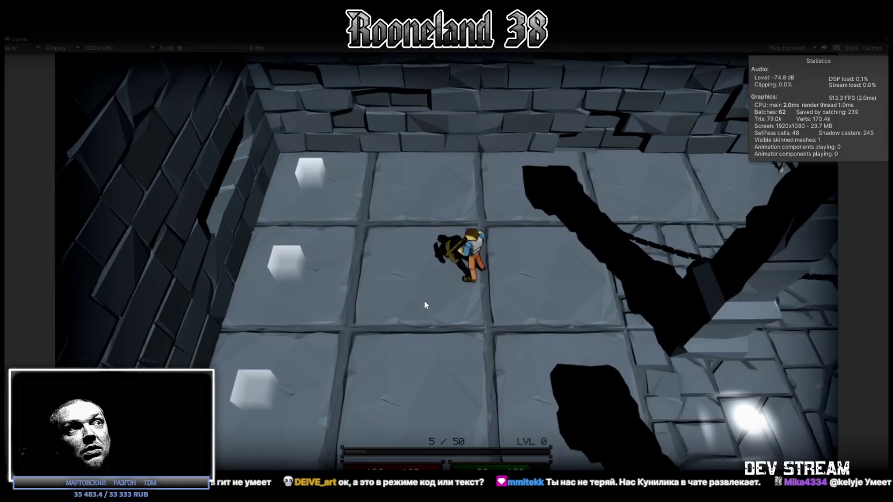
{"action": "key", "text": "s"}
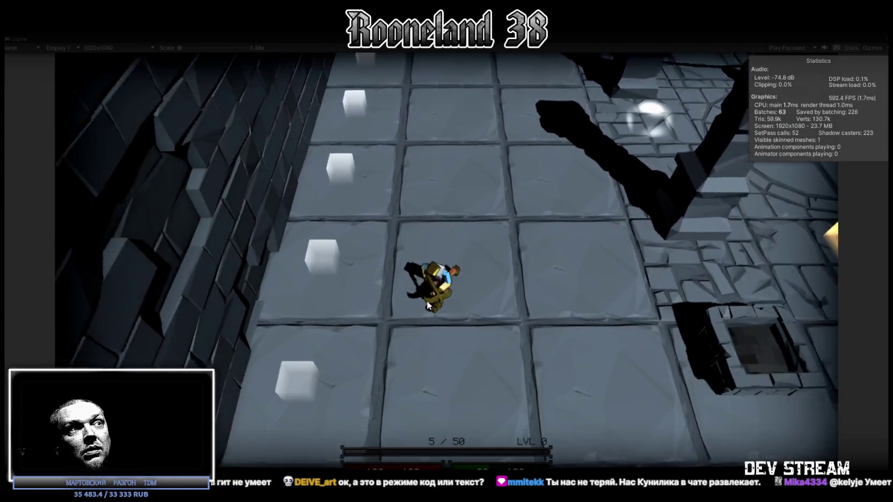
{"action": "key", "text": "a"}
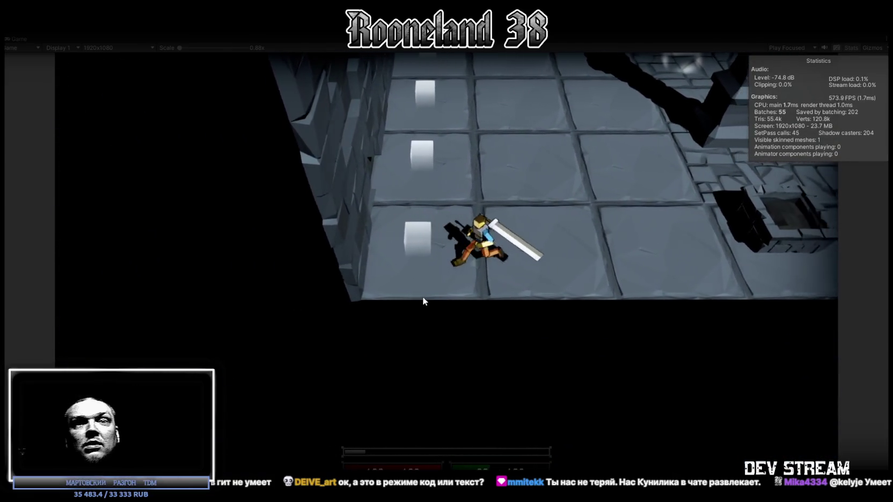
Run the hero left, up and down the chained room, slashing the sword toward the green object and skeleton
{"action": "key", "text": "a"}
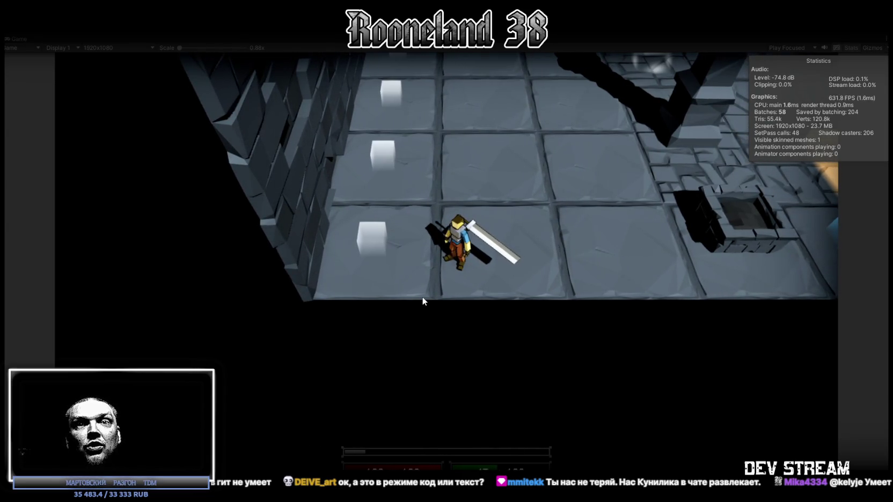
{"action": "left_click", "coordinate": [558, 141]}
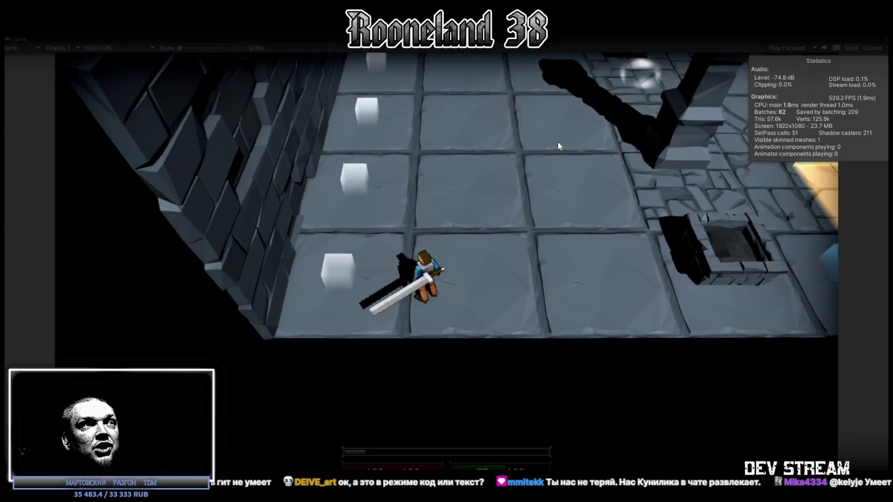
{"action": "left_click", "coordinate": [479, 184]}
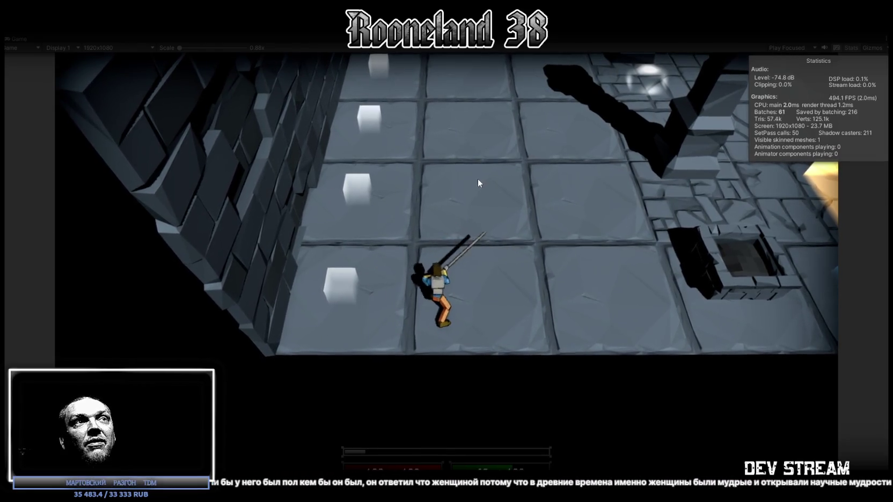
{"action": "key", "text": "w"}
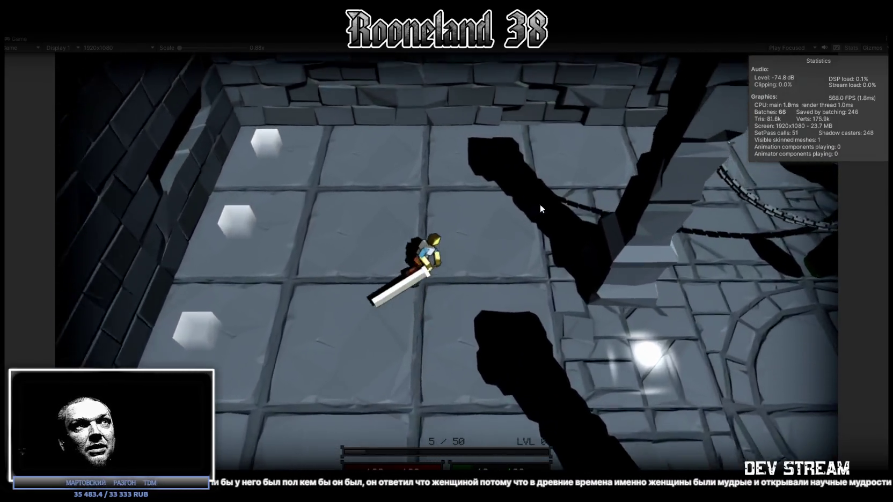
{"action": "key", "text": "w"}
{"action": "left_click", "coordinate": [531, 236]}
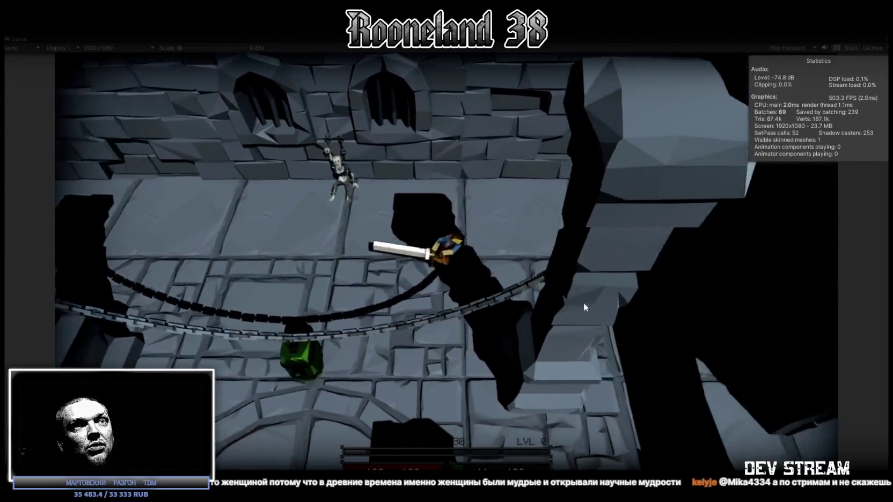
{"action": "key", "text": "s"}
{"action": "left_click", "coordinate": [409, 318]}
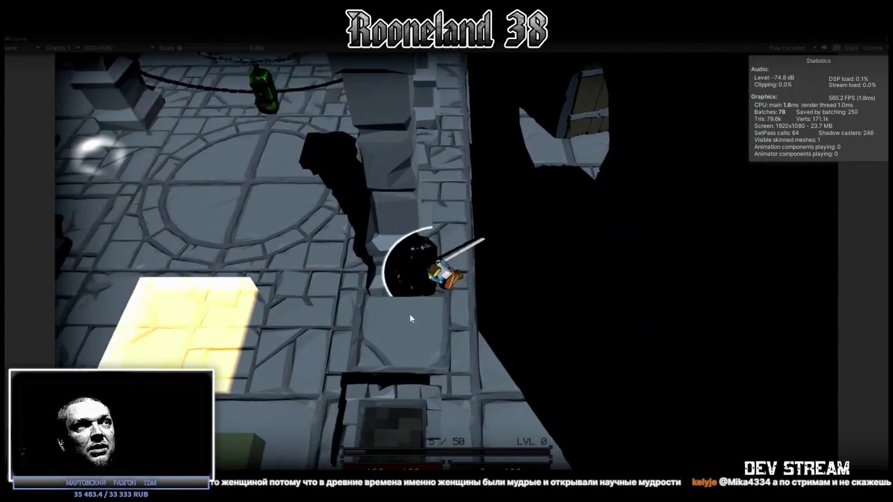
{"action": "key", "text": "w"}
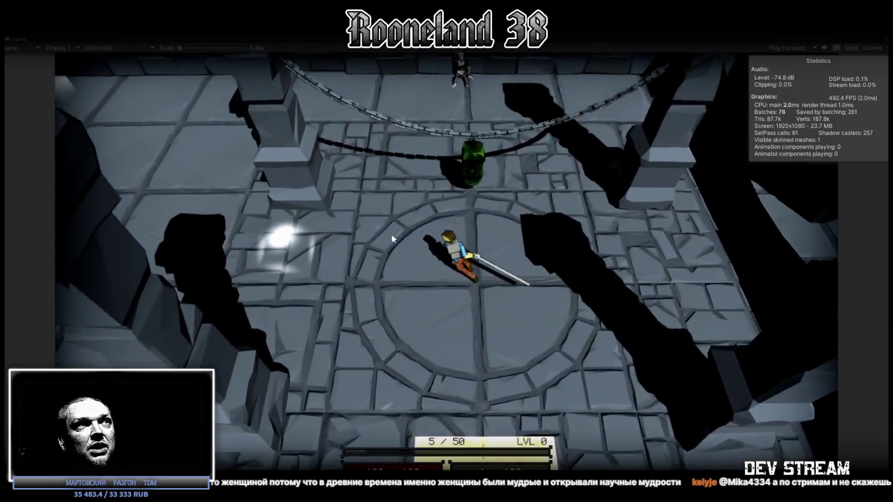
{"action": "key", "text": "w"}
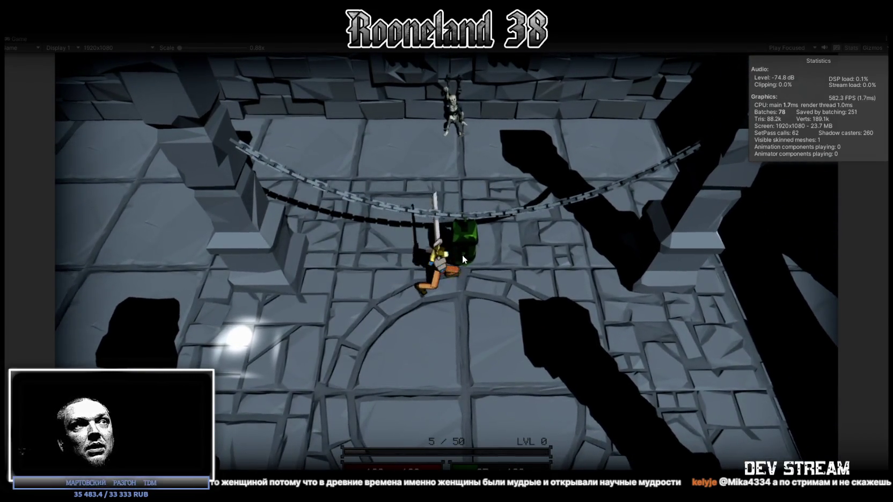
{"action": "left_click", "coordinate": [462, 255]}
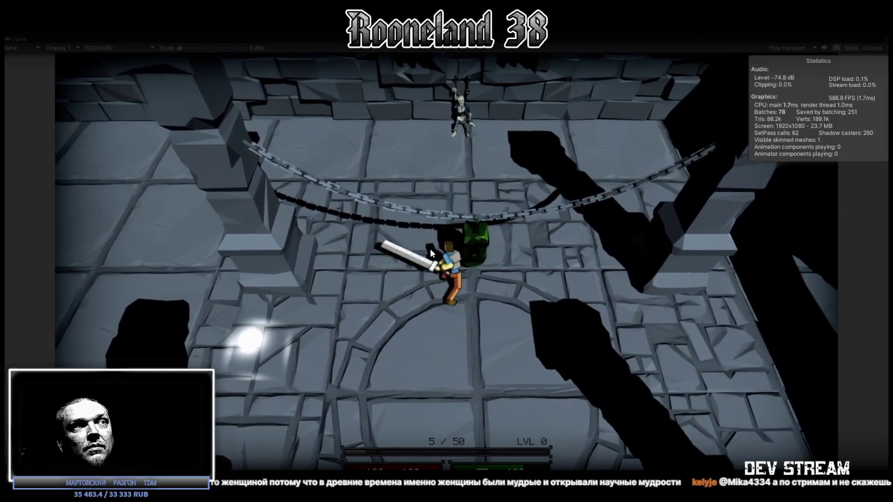
Run west, south and east through the square tiled room to the pit's edge, then back into the round room
{"action": "key", "text": "a"}
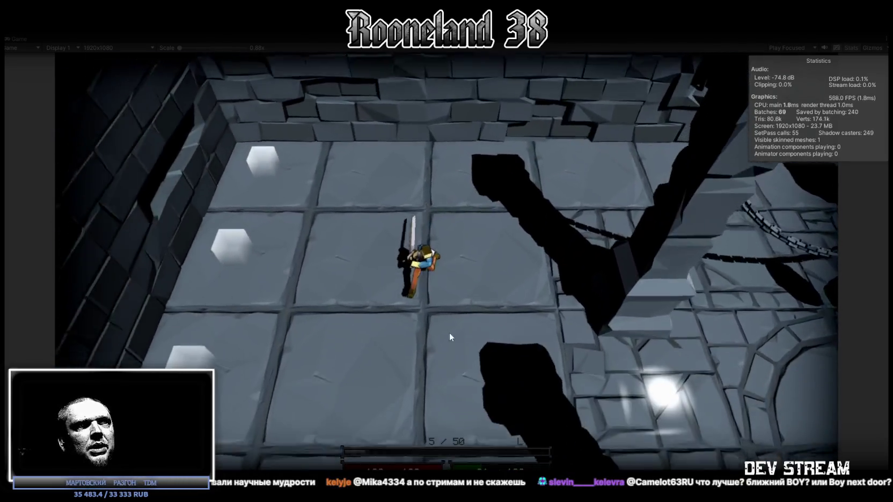
{"action": "key", "text": "s"}
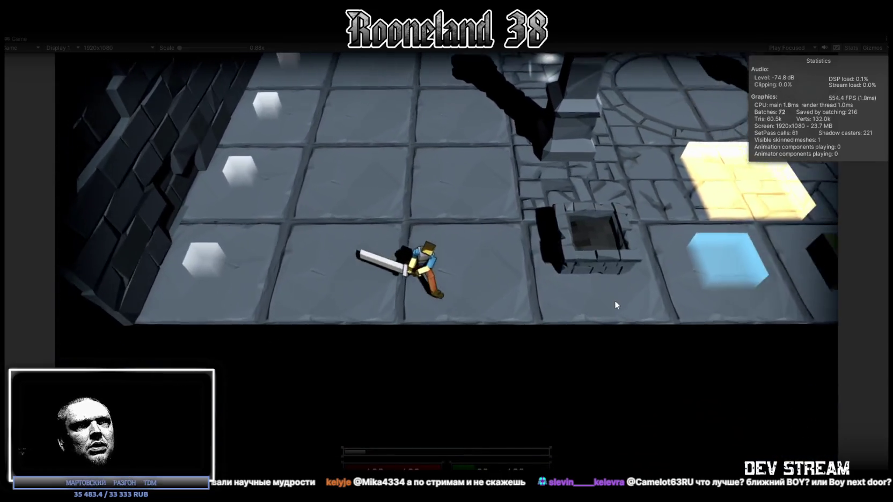
{"action": "key", "text": "d"}
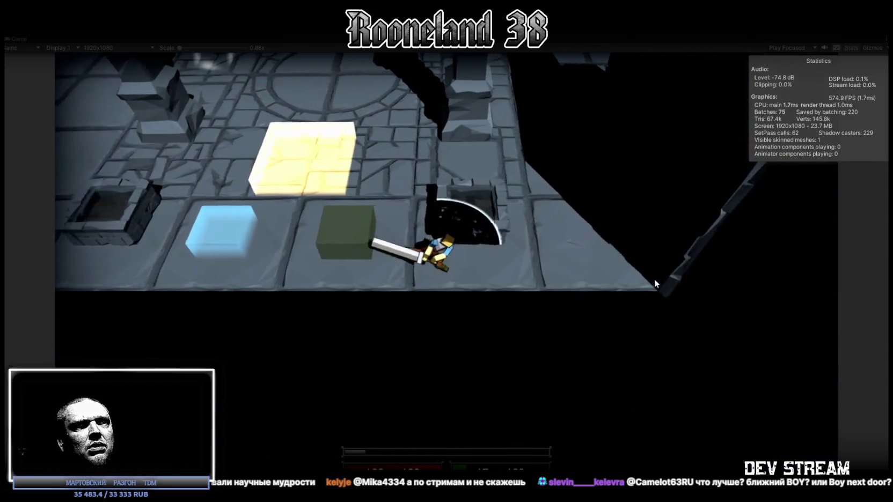
{"action": "key", "text": "w"}
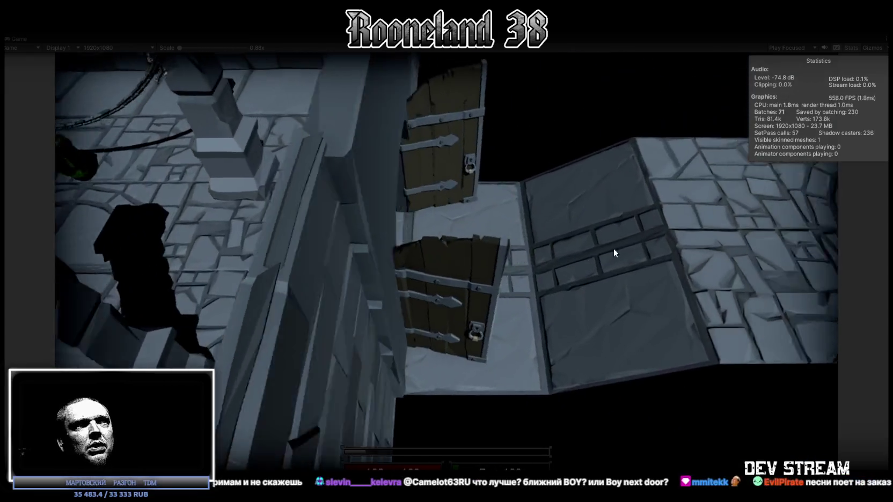
{"action": "key", "text": "s"}
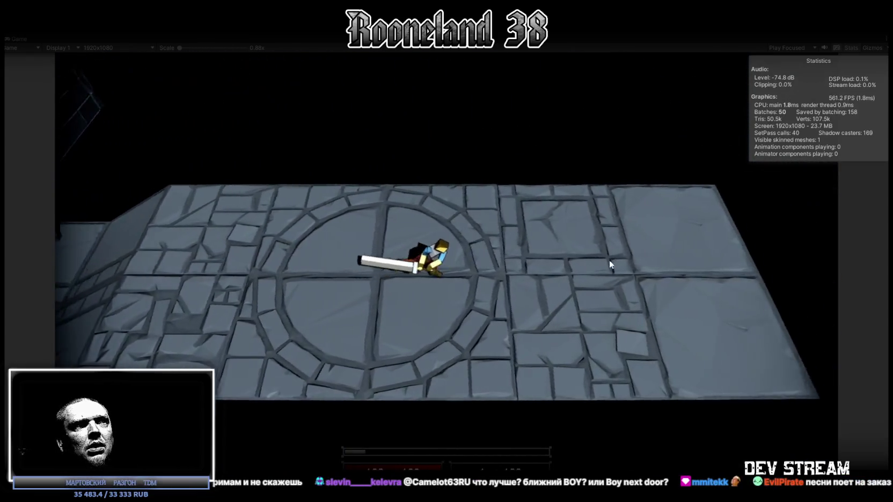
{"action": "key", "text": "s"}
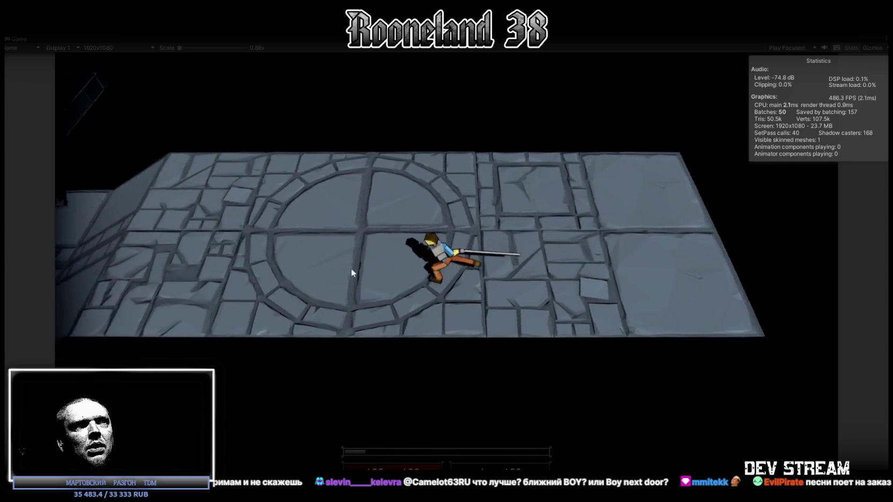
Run back and forth between the wooden door and round room, then west toward the arched-window wall
{"action": "key", "text": "w"}
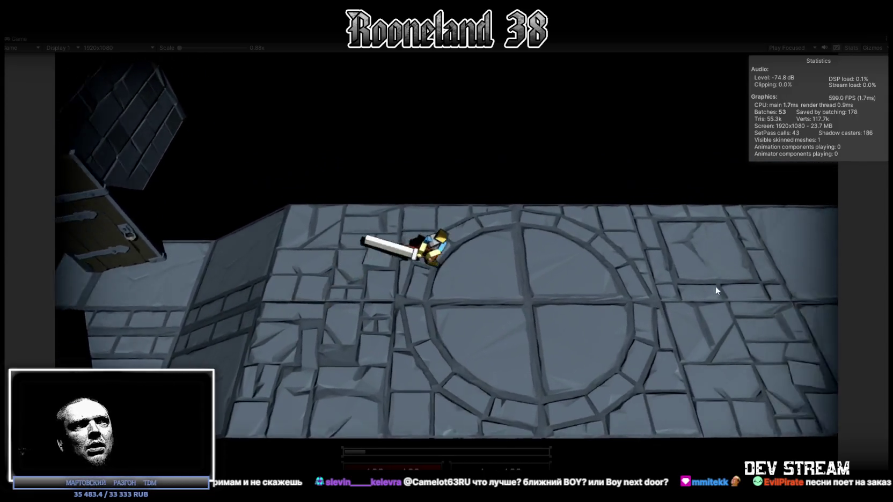
{"action": "key", "text": "d"}
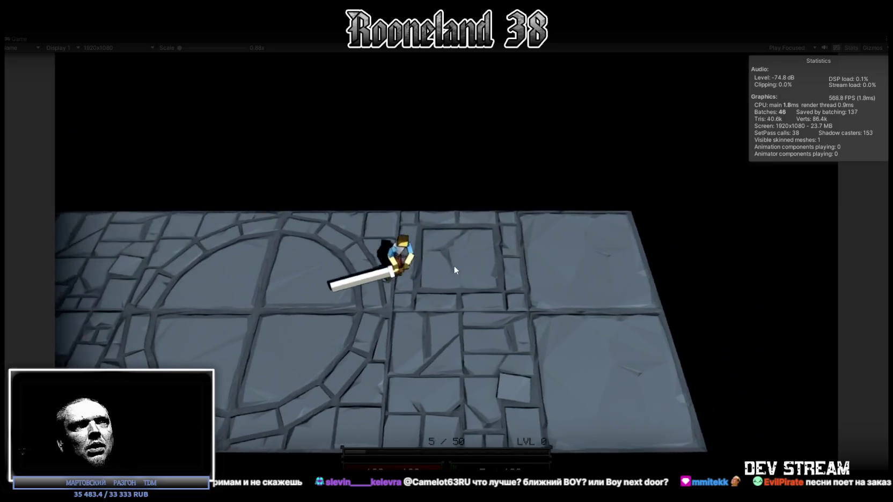
{"action": "key", "text": "a"}
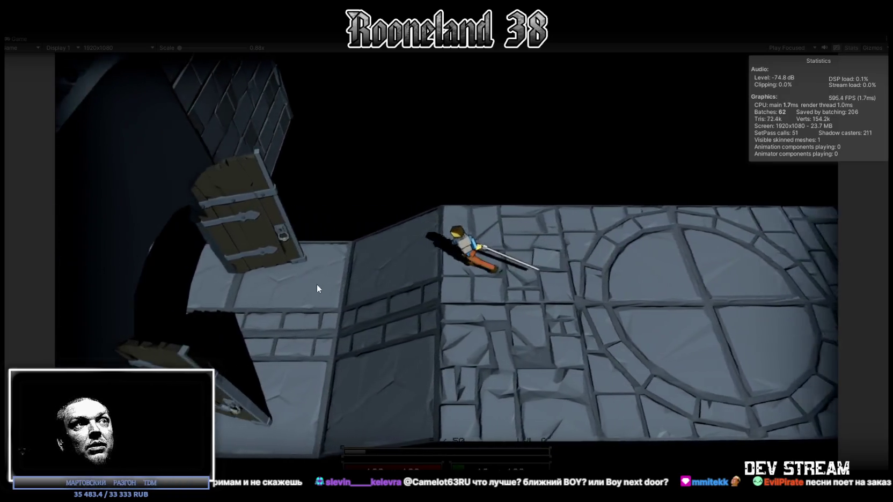
{"action": "key", "text": "d"}
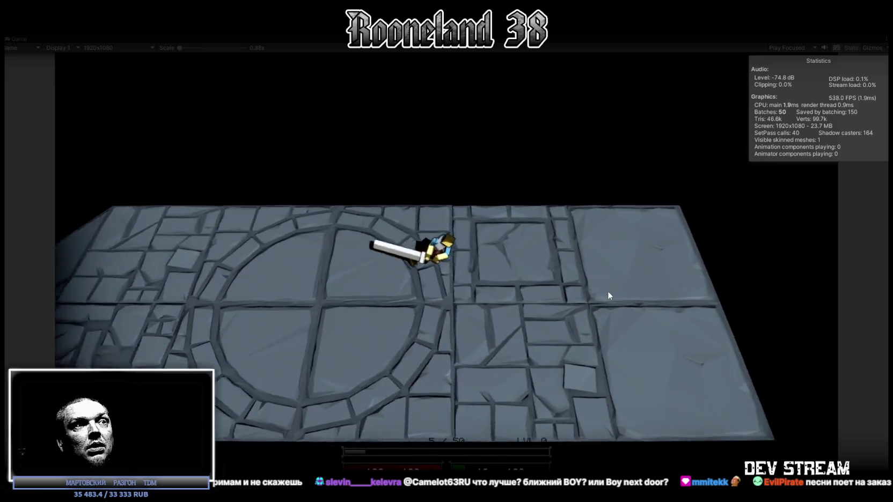
{"action": "key", "text": "a"}
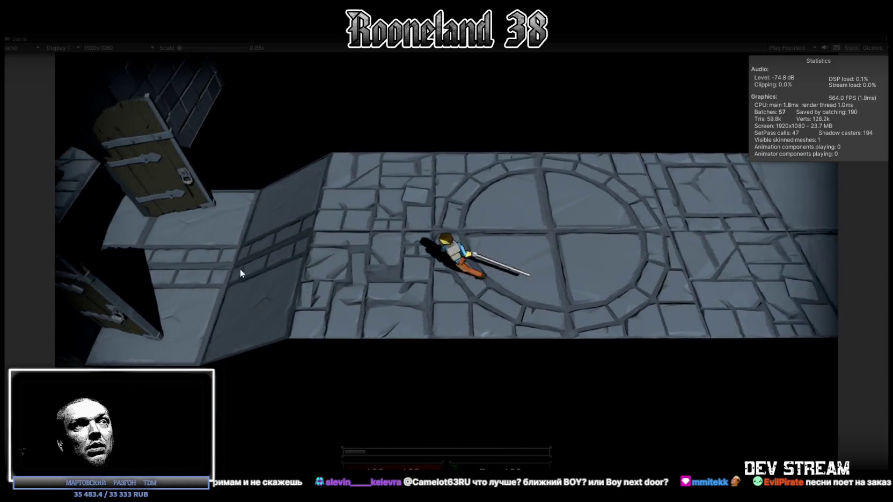
{"action": "key", "text": "a"}
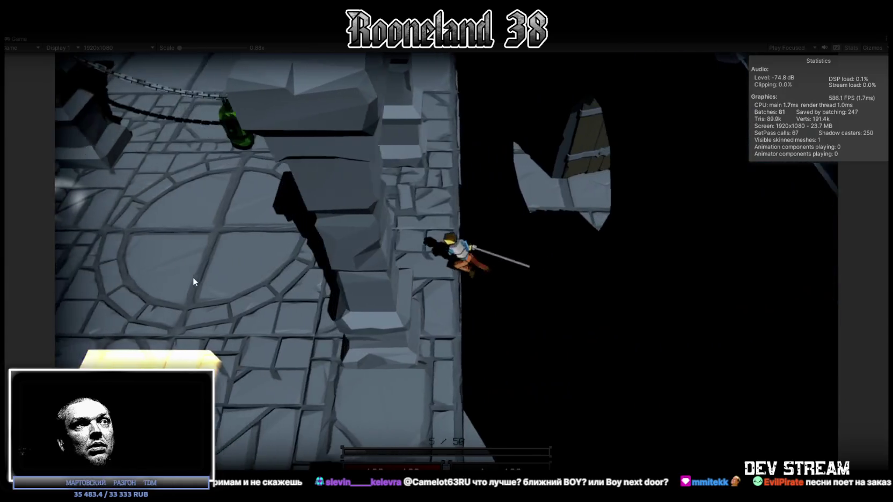
{"action": "key", "text": "a"}
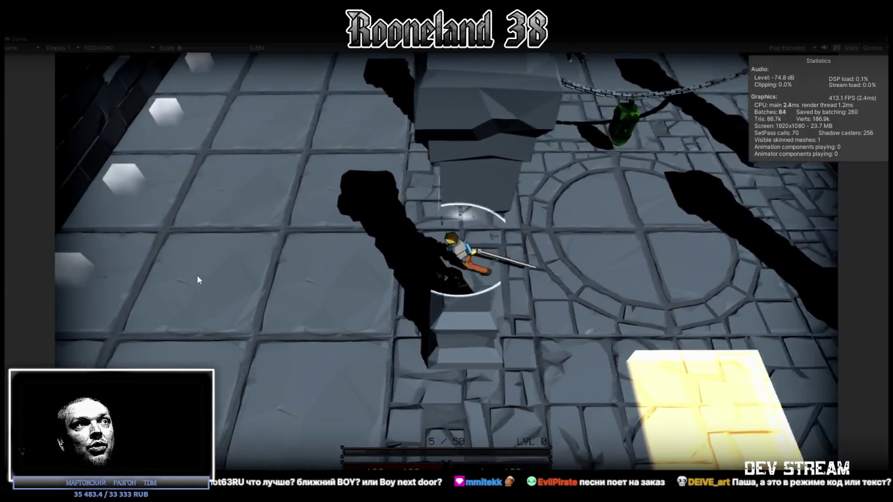
{"action": "key", "text": "a"}
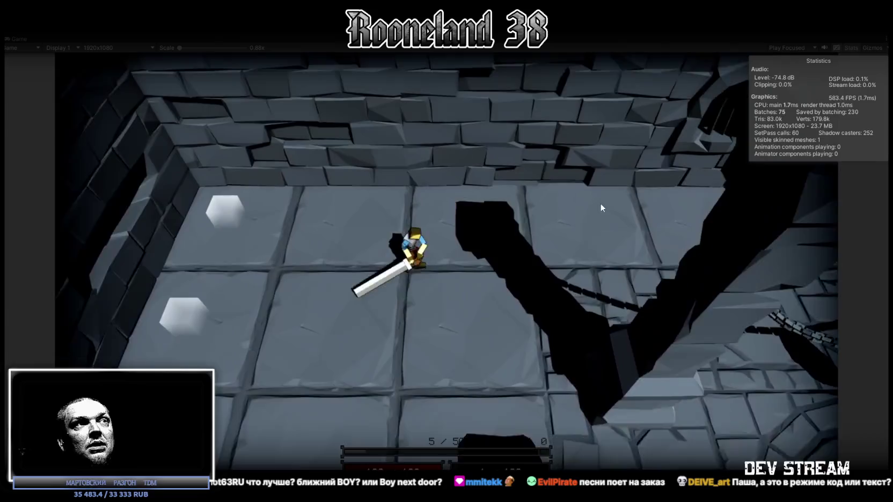
{"action": "key", "text": "a"}
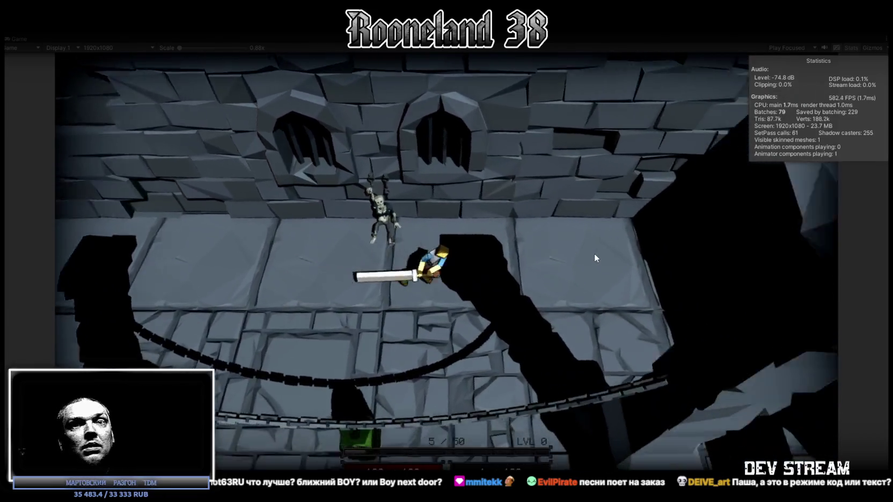
Step onto the raised pillar top, walk left, right and back along it, then run off its right edge
{"action": "key", "text": "d"}
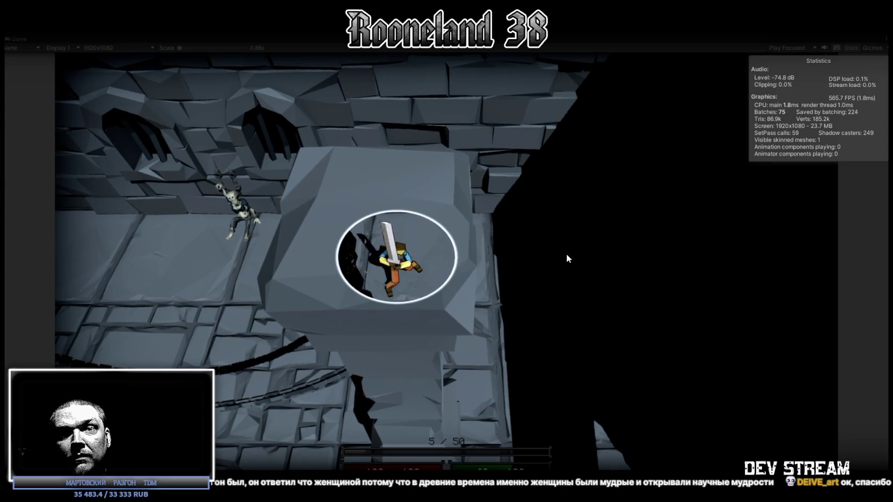
{"action": "key", "text": "a"}
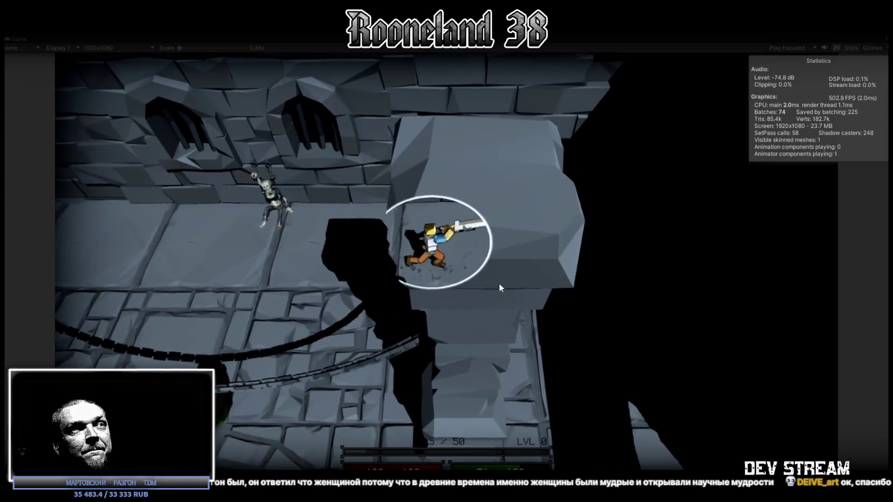
{"action": "key", "text": "a"}
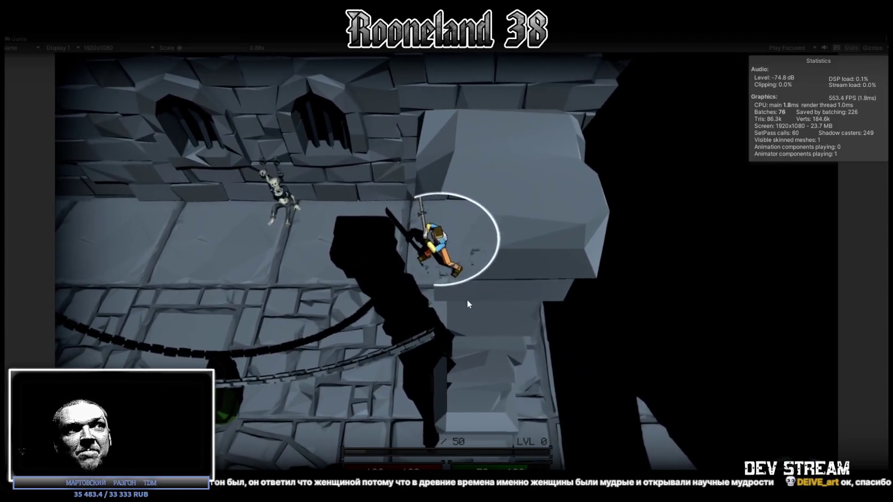
{"action": "key", "text": "d"}
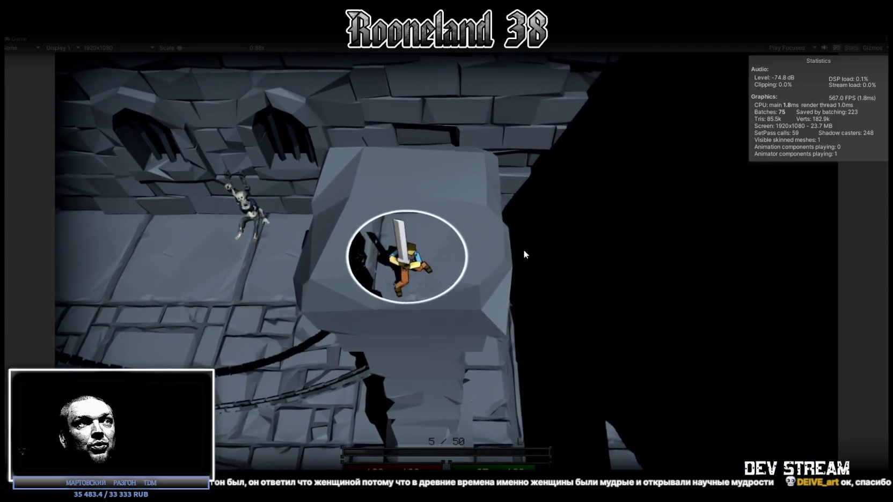
{"action": "key", "text": "a"}
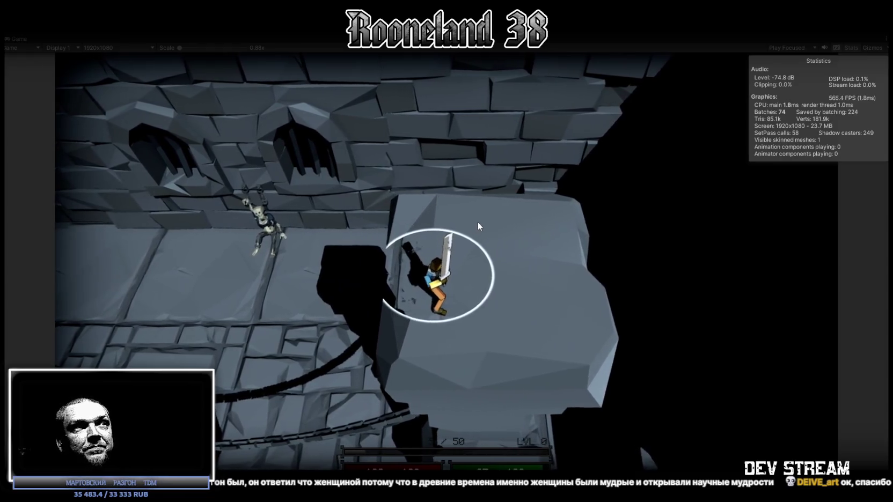
{"action": "key", "text": "w"}
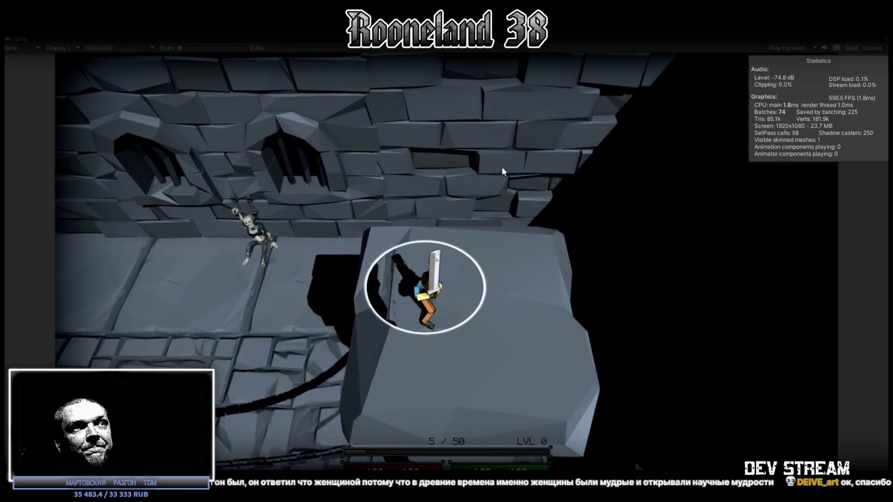
{"action": "key", "text": "d"}
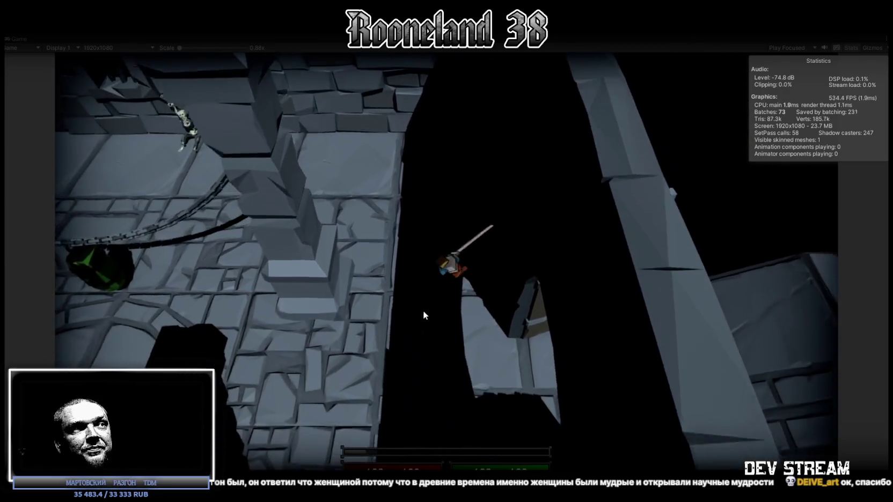
Move up beside the green barrel and swing the sword at it several times
{"action": "key", "text": "w"}
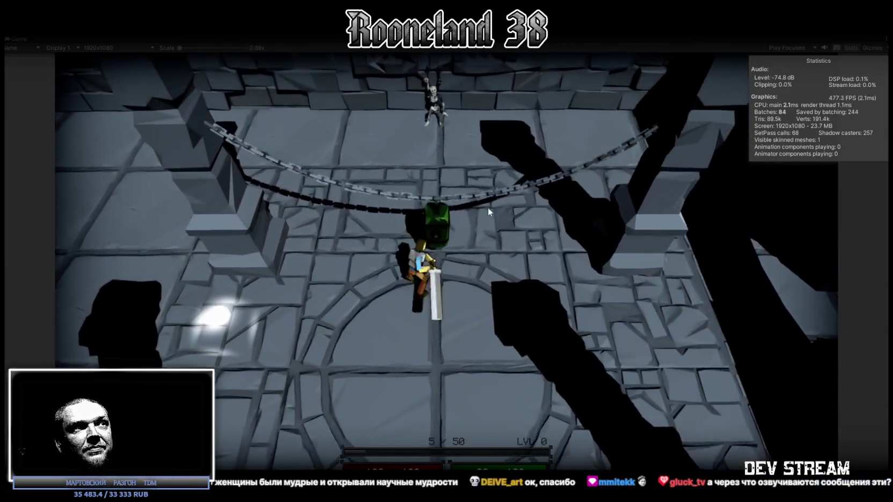
{"action": "left_click", "coordinate": [477, 211]}
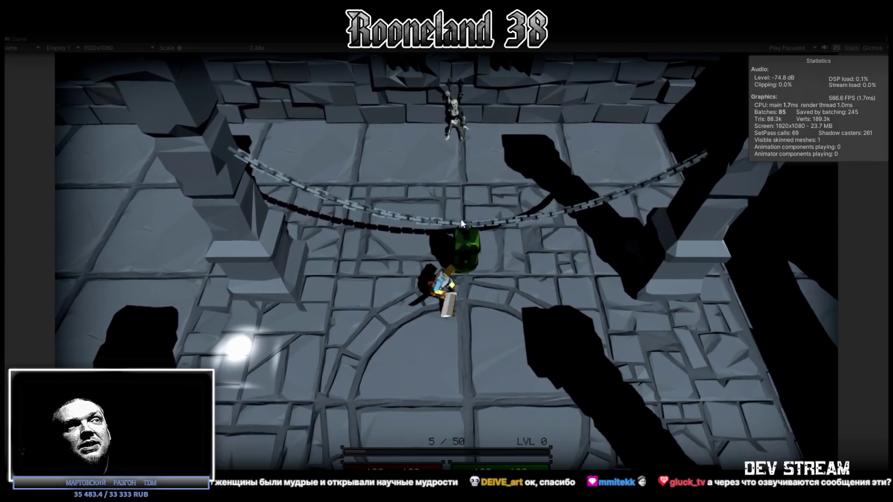
{"action": "left_click", "coordinate": [464, 215]}
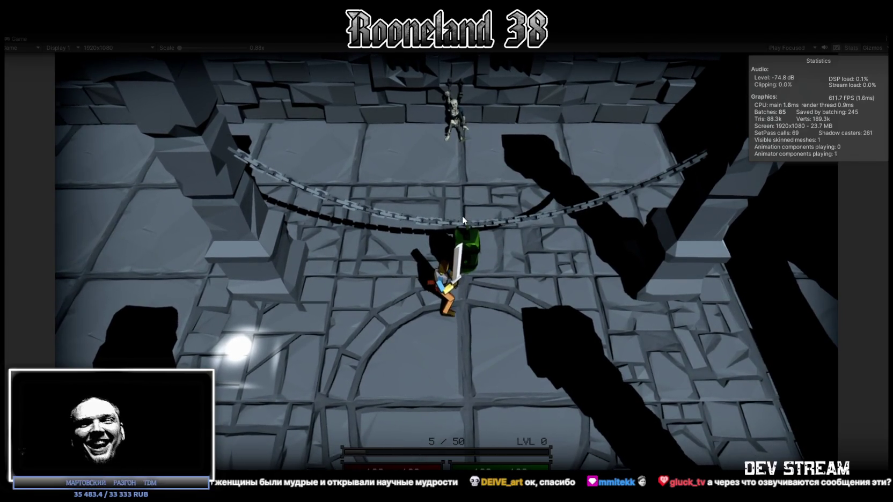
{"action": "left_click", "coordinate": [463, 214]}
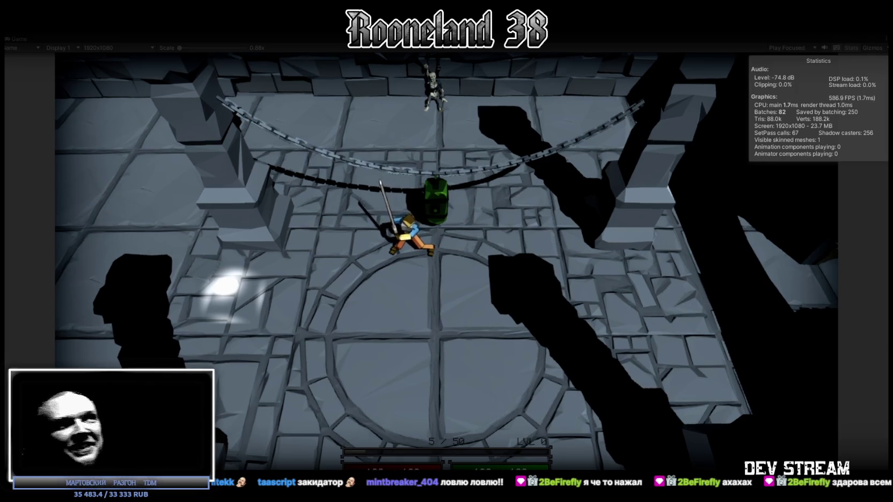
Run up, right and left past the green barrel, then attack until XP reads 10/50
{"action": "key", "text": "w"}
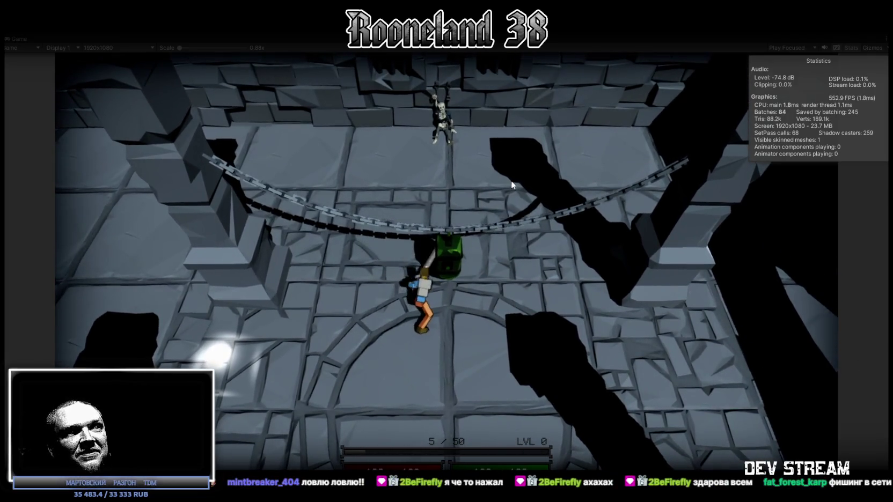
{"action": "key", "text": "d"}
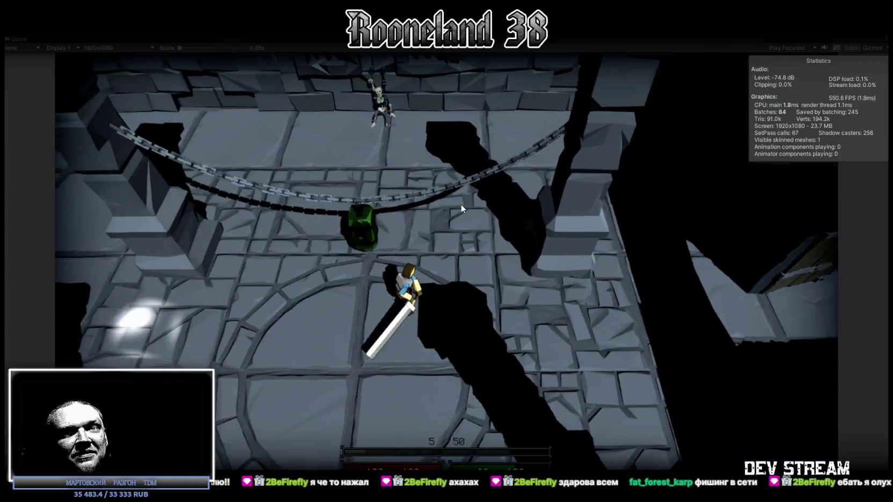
{"action": "key", "text": "a"}
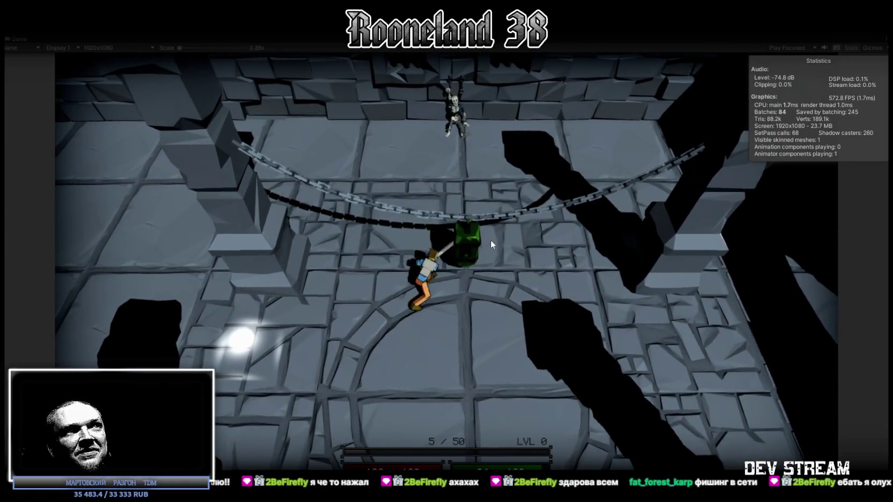
{"action": "key", "text": "d"}
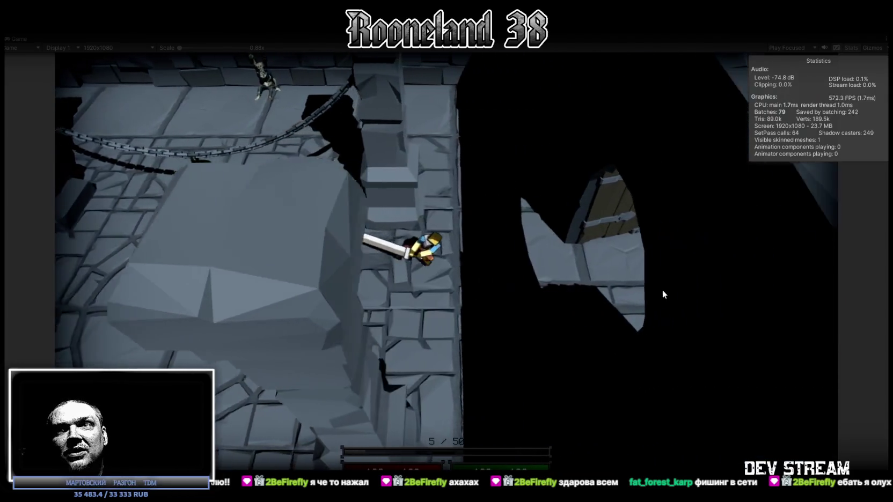
{"action": "key", "text": "d"}
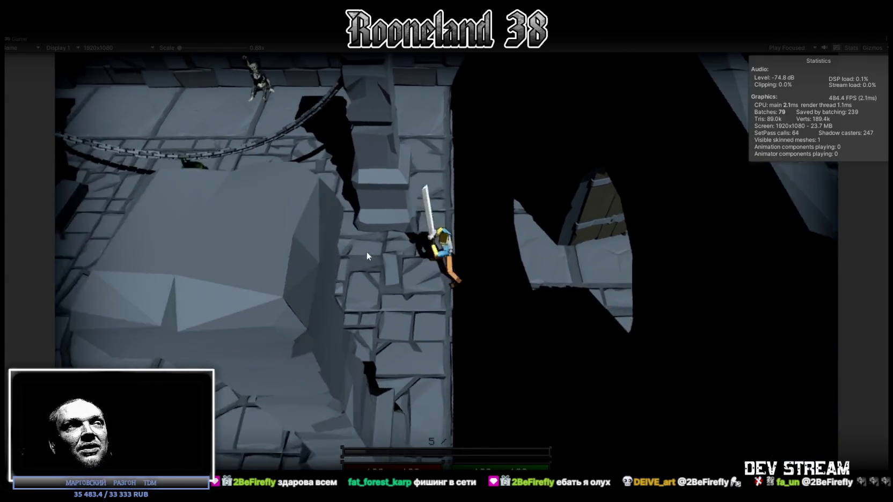
{"action": "left_click", "coordinate": [365, 253]}
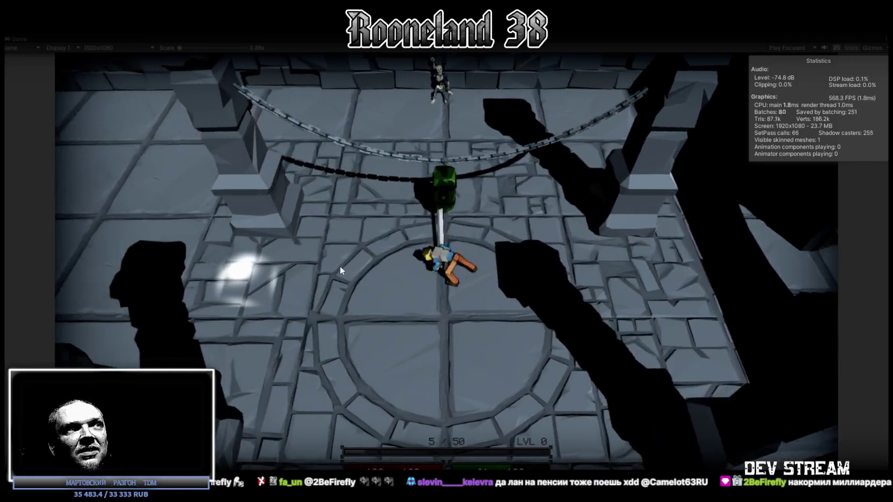
{"action": "left_click", "coordinate": [340, 266]}
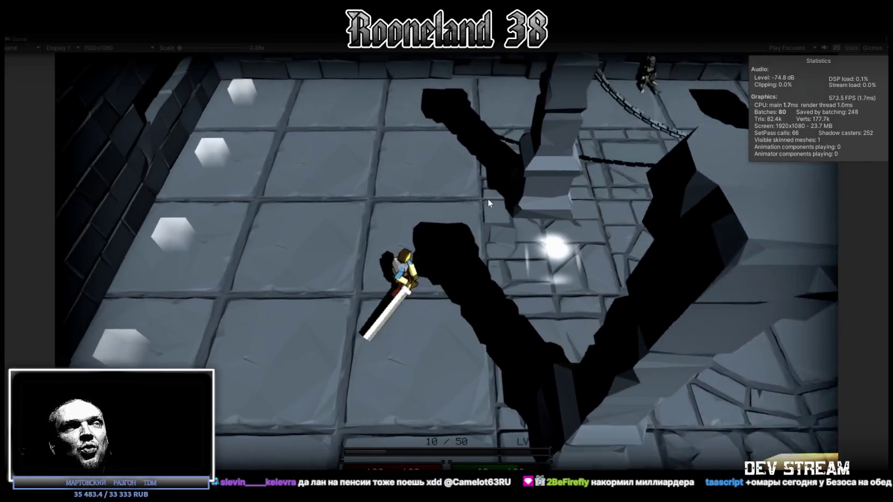
Keep swinging the sword while moving the hero toward the pillar and circular floor
{"action": "left_click", "coordinate": [485, 204]}
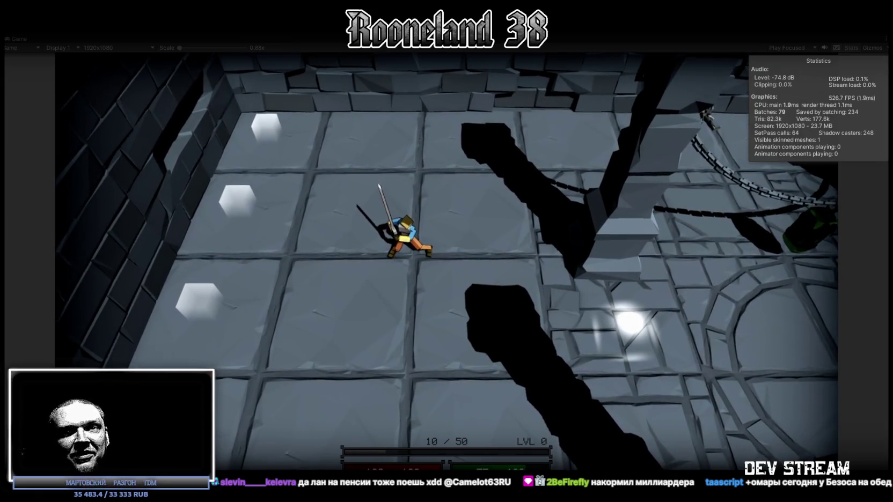
{"action": "left_click", "coordinate": [471, 260]}
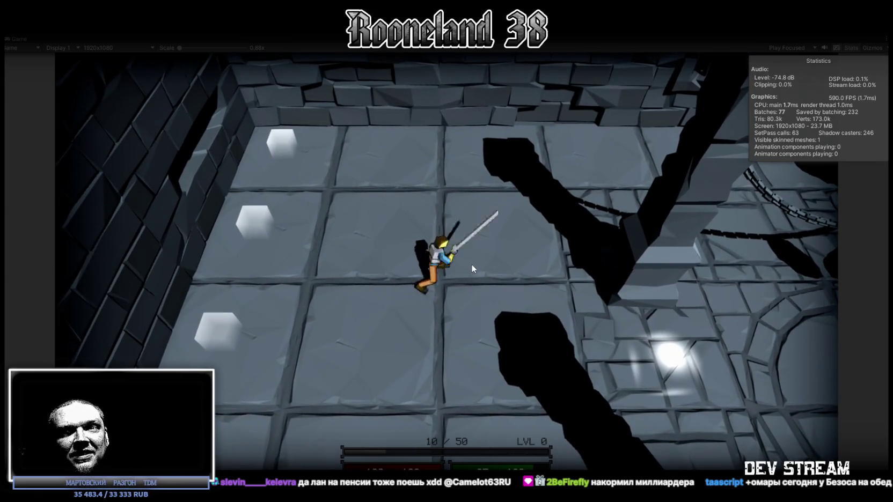
{"action": "left_click", "coordinate": [472, 268]}
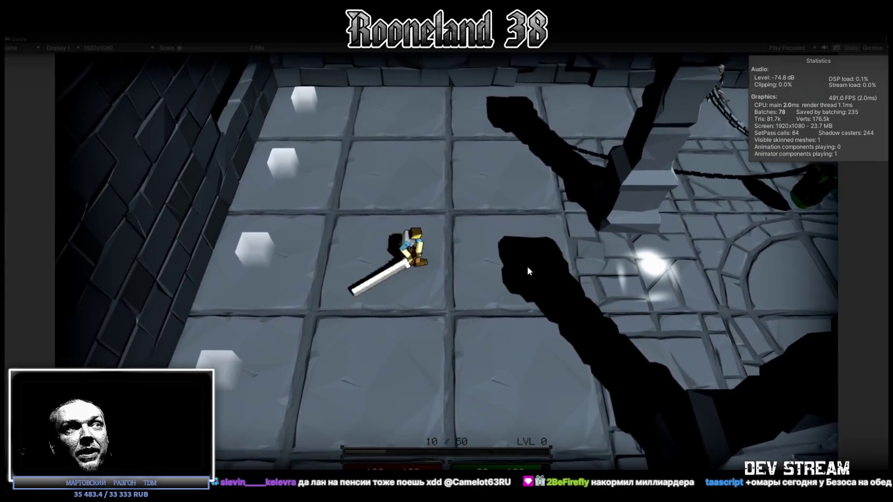
{"action": "left_click", "coordinate": [527, 267]}
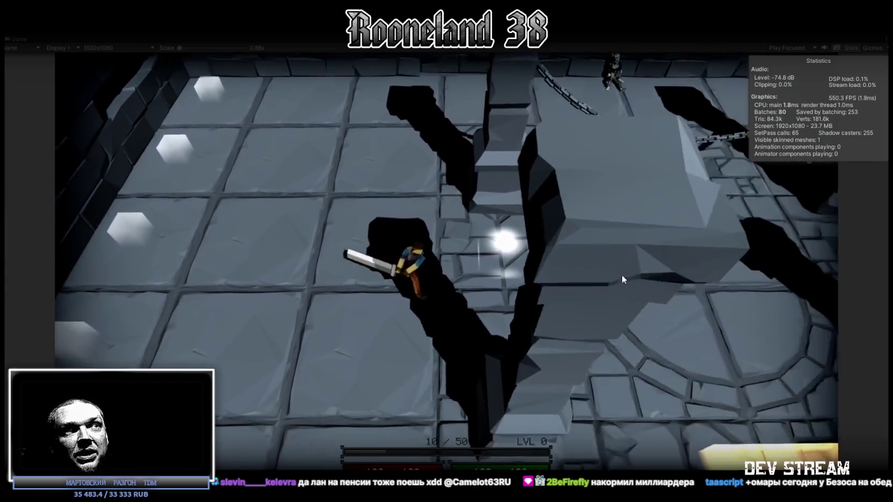
{"action": "left_click", "coordinate": [626, 256]}
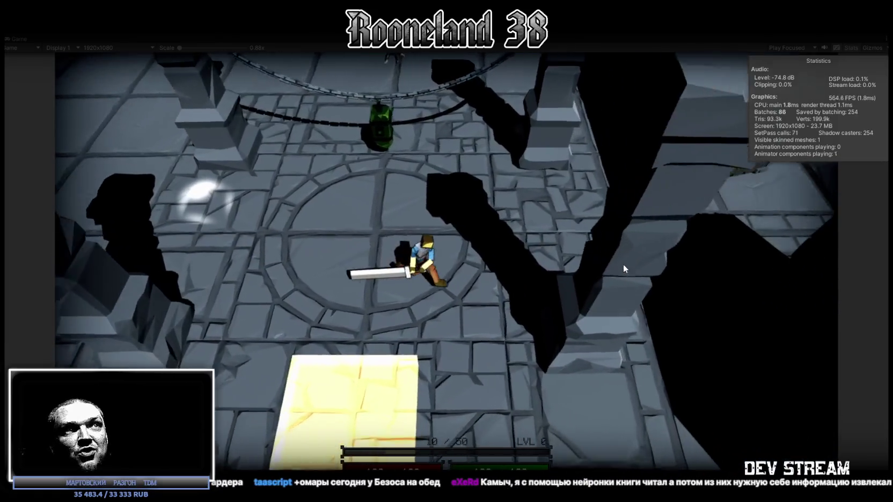
{"action": "left_click", "coordinate": [542, 263]}
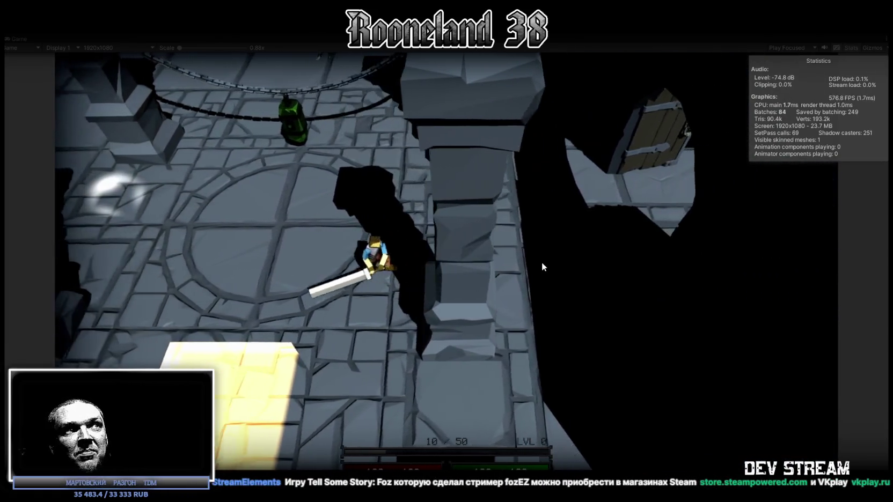
{"action": "left_click", "coordinate": [543, 262]}
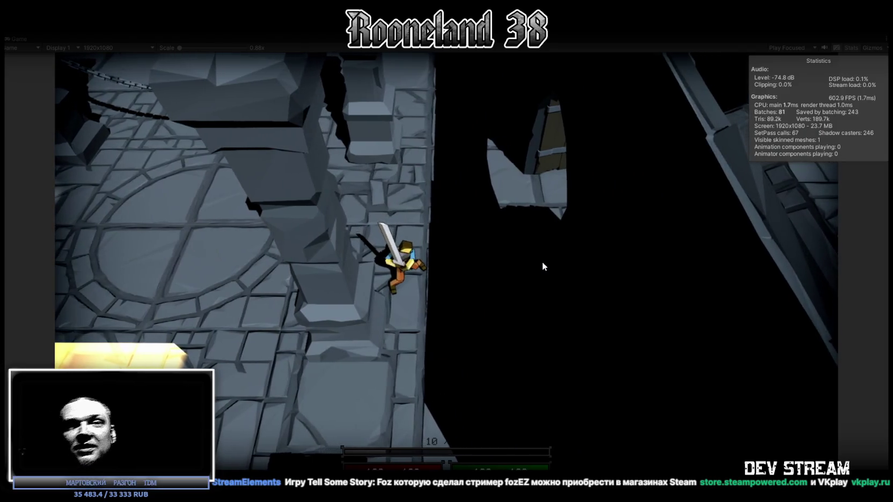
Swing the sword and run the hero up-left along the pillar wall
{"action": "left_click", "coordinate": [543, 266]}
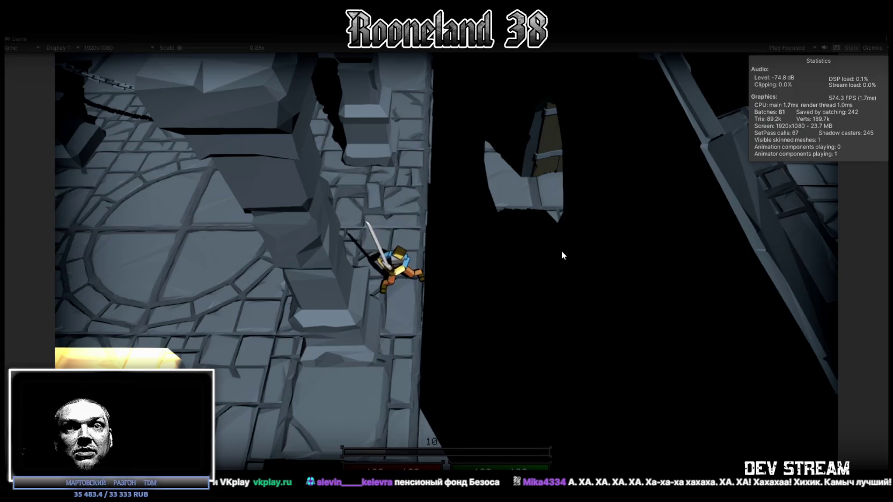
{"action": "key", "text": "w"}
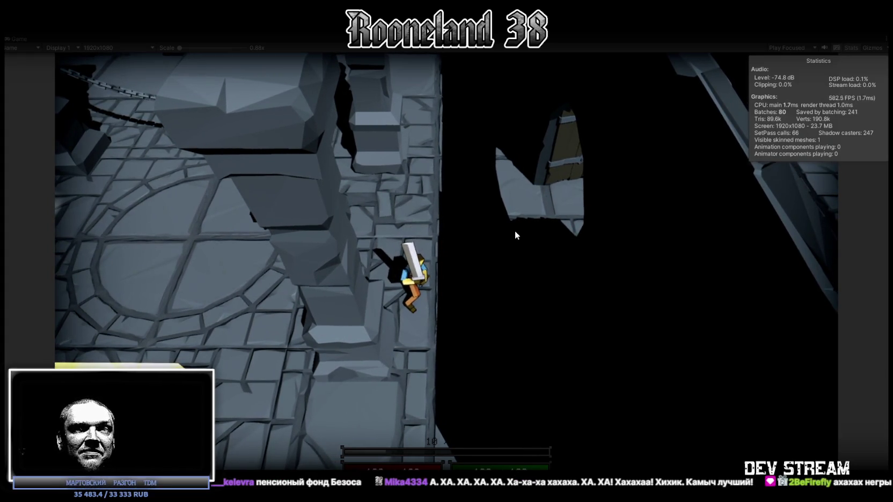
{"action": "key", "text": "w"}
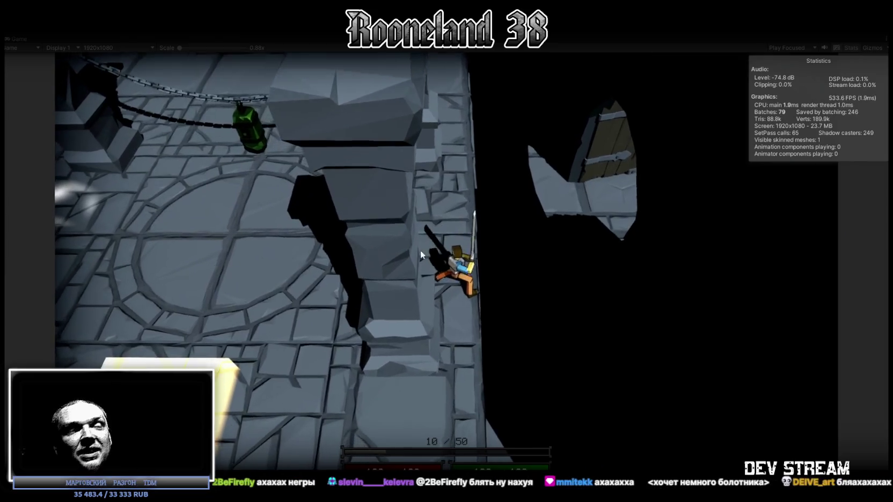
{"action": "left_click", "coordinate": [421, 252]}
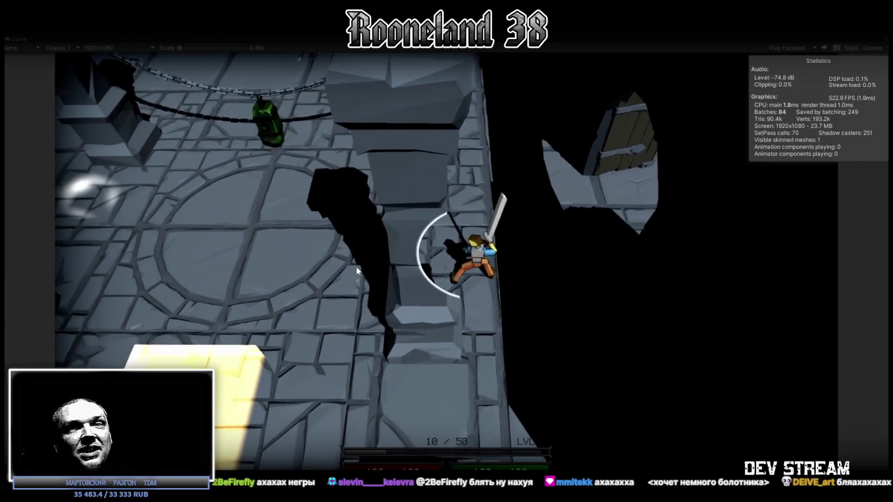
Run the hero left onto the circular floor and attack toward the far wall
{"action": "key", "text": "a"}
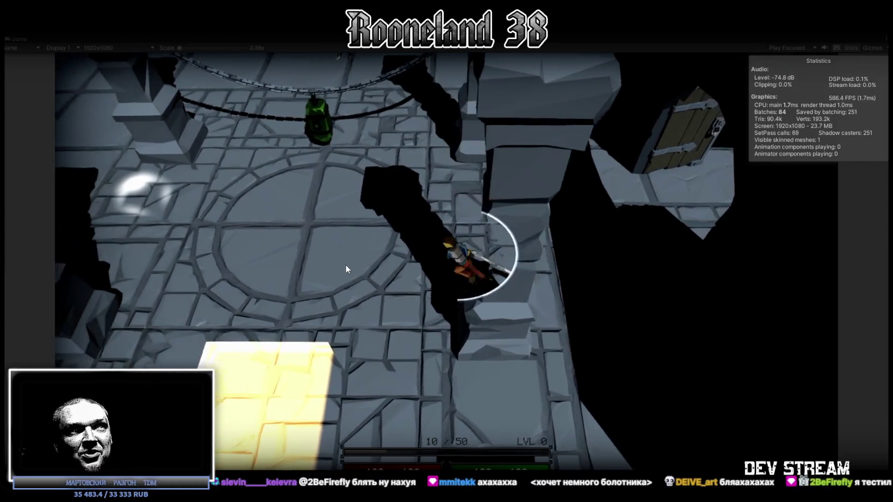
{"action": "key", "text": "w"}
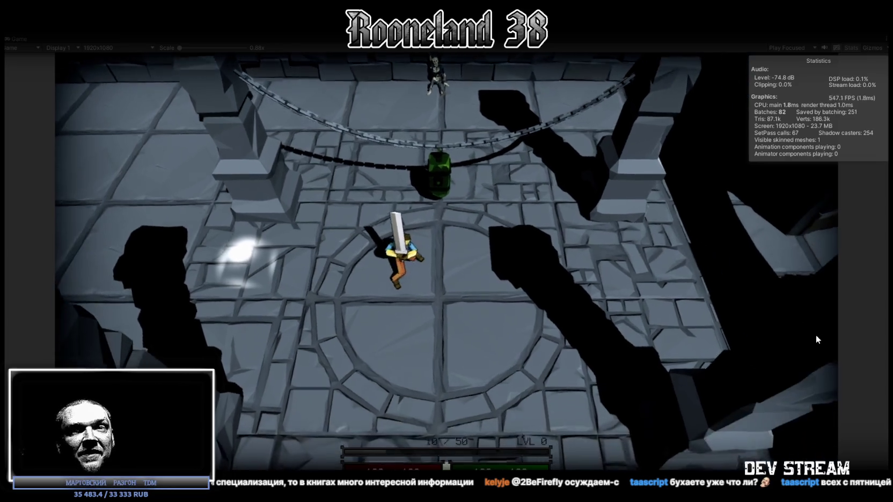
{"action": "left_click", "coordinate": [817, 340]}
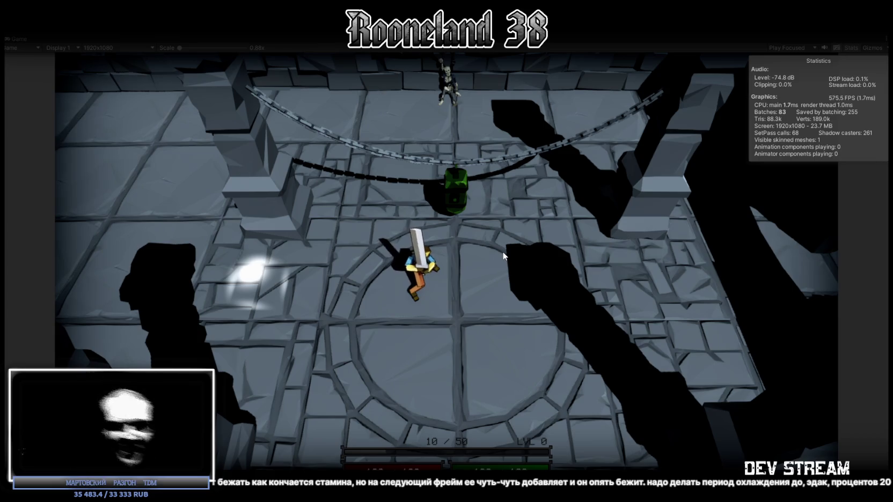
{"action": "key", "text": "a"}
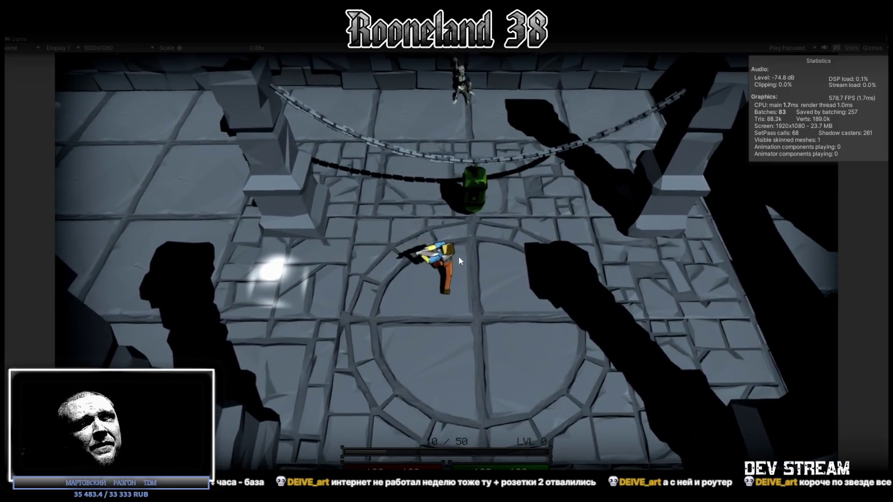
Run the hero up-left across the floor circle with a sword swing, then back down across the dungeon
{"action": "key", "text": "d"}
{"action": "key", "text": "w"}
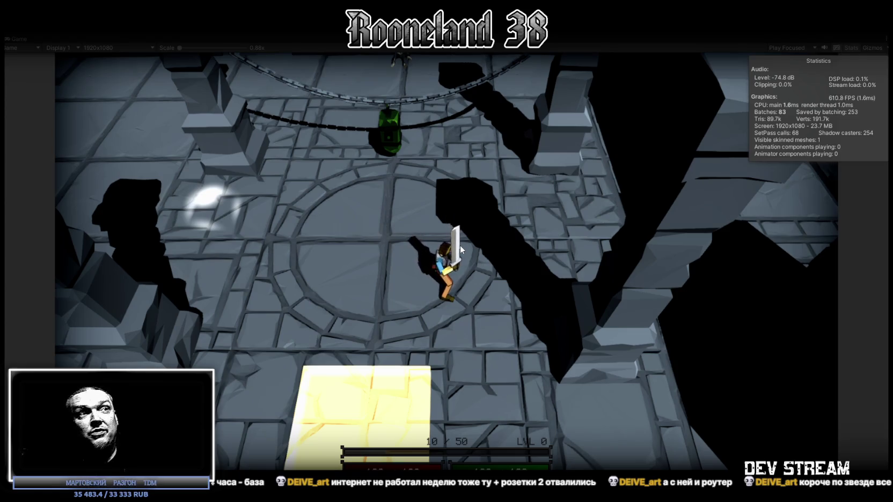
{"action": "key", "text": "w"}
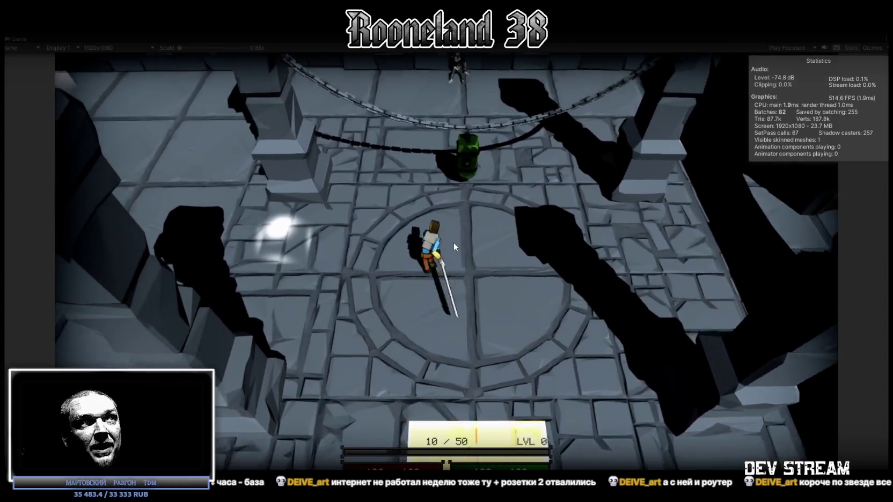
{"action": "left_click", "coordinate": [454, 242]}
{"action": "key", "text": "w"}
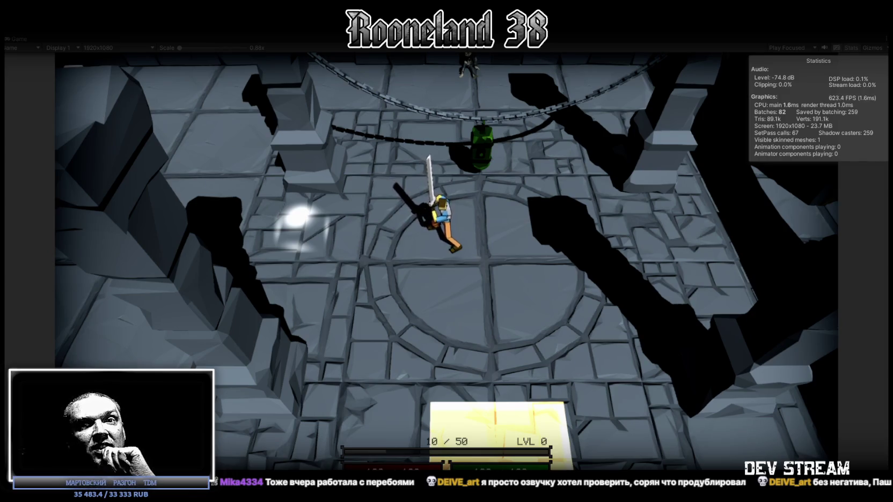
{"action": "key", "text": "s"}
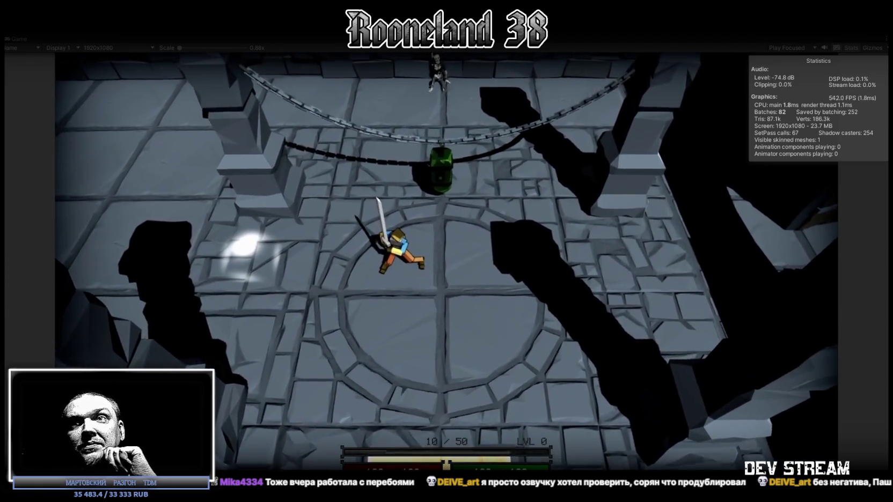
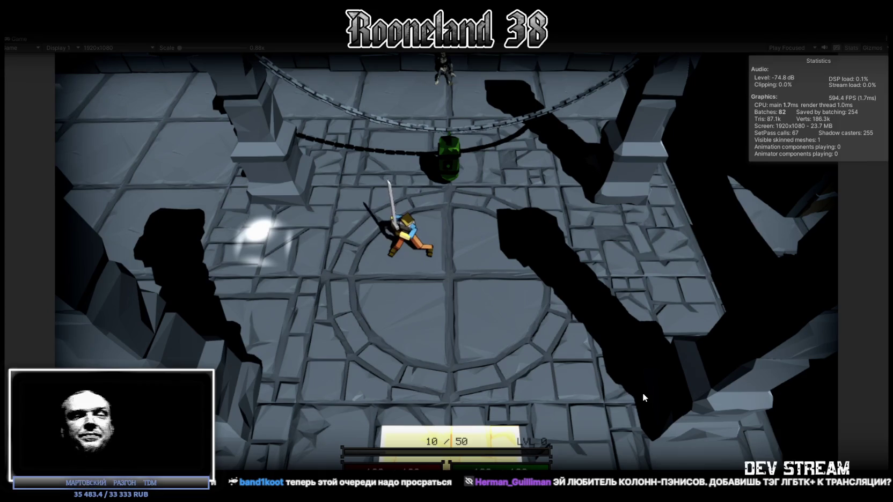
Walk the character up the dungeon arena, then switch to the RPG_WW_ZAVOZ whiteboard
{"action": "key", "text": "w"}
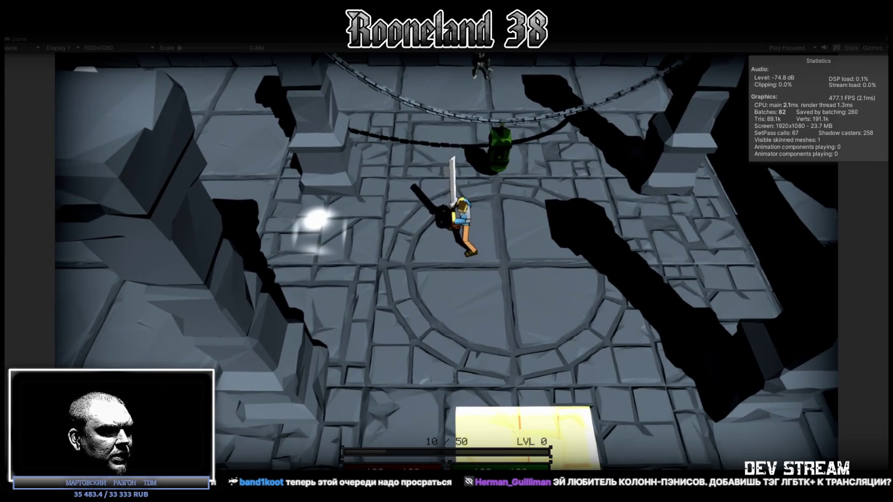
{"action": "key", "text": "alt+Tab"}
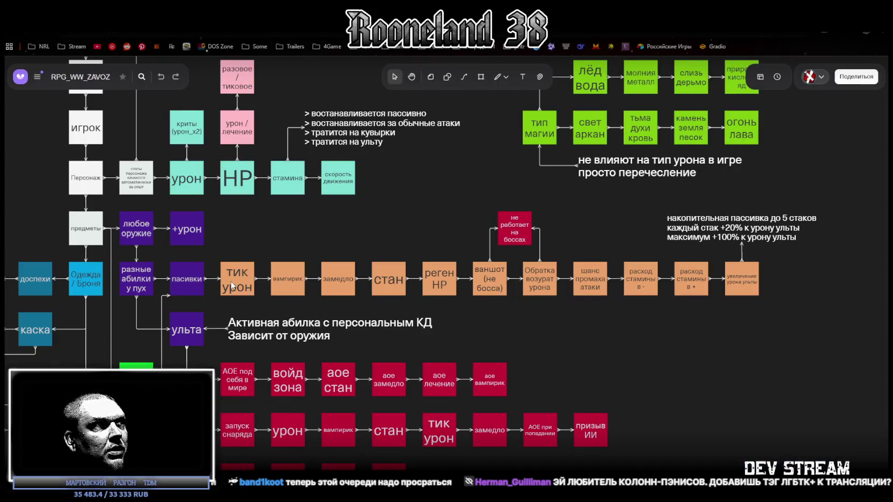
Step through the passive nodes from тик урон to ваншот (не босса)
{"action": "left_click", "coordinate": [232, 286]}
{"action": "left_click", "coordinate": [295, 281]}
{"action": "left_click", "coordinate": [341, 280]}
{"action": "left_click", "coordinate": [384, 288]}
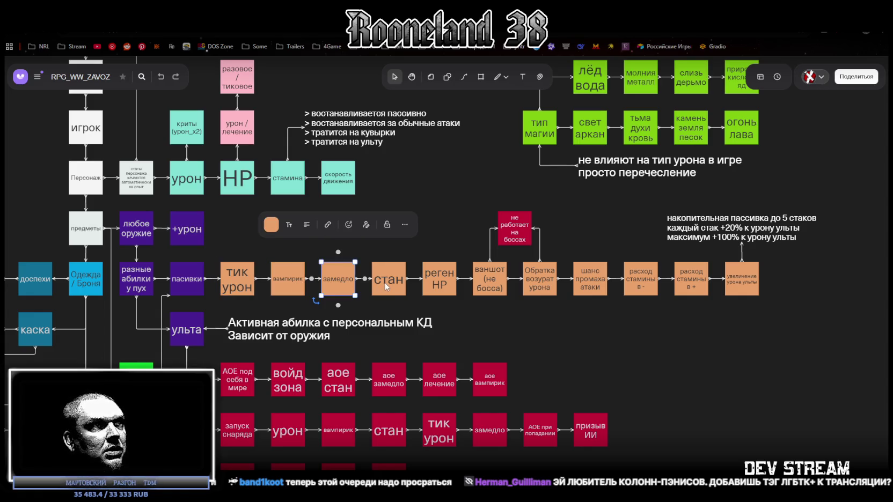
{"action": "left_click", "coordinate": [433, 283]}
{"action": "left_click", "coordinate": [493, 283]}
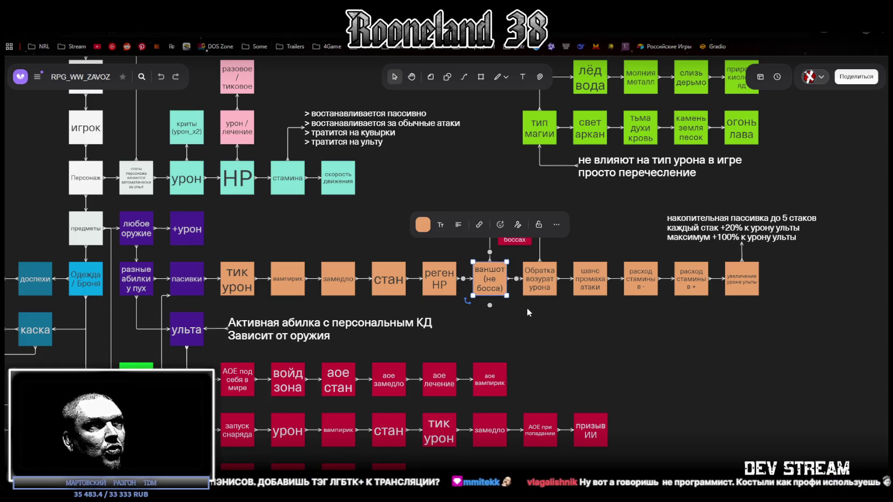
Correct the node text 'Обратка возурат урона' to 'Обратка возврат урона'
{"action": "left_click", "coordinate": [541, 289]}
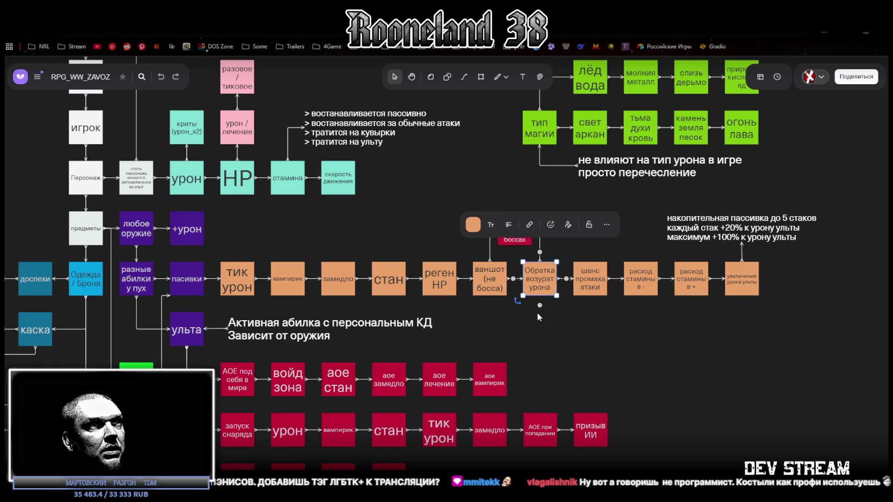
{"action": "double_click", "coordinate": [540, 279]}
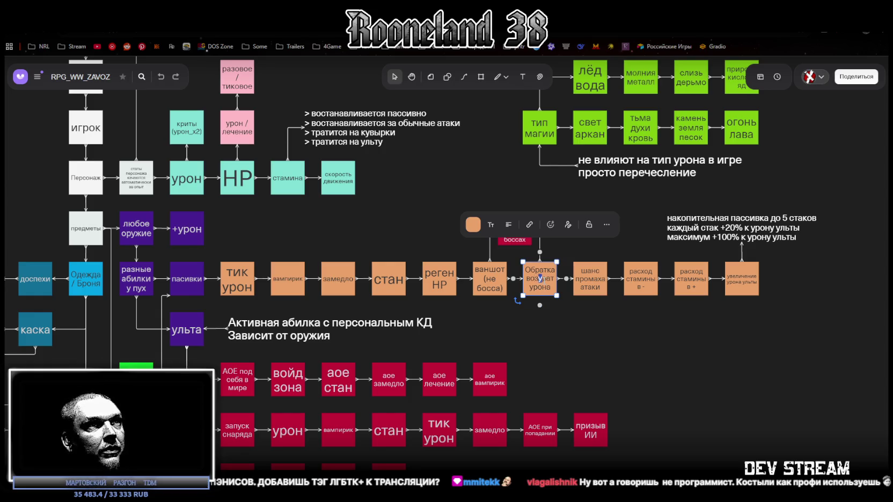
{"action": "type", "text": "в"}
{"action": "left_click", "coordinate": [587, 286]}
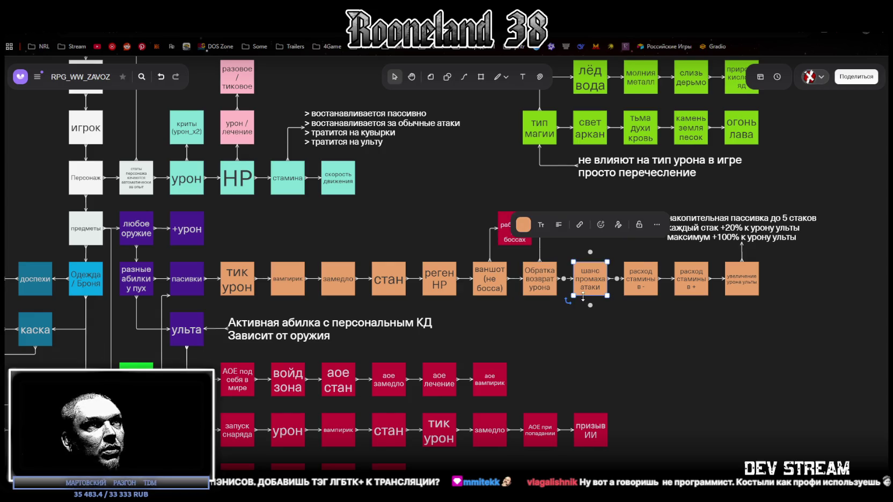
Check the stamina-cost nodes and the ult-damage boost node, then deselect everything
{"action": "left_click", "coordinate": [645, 286]}
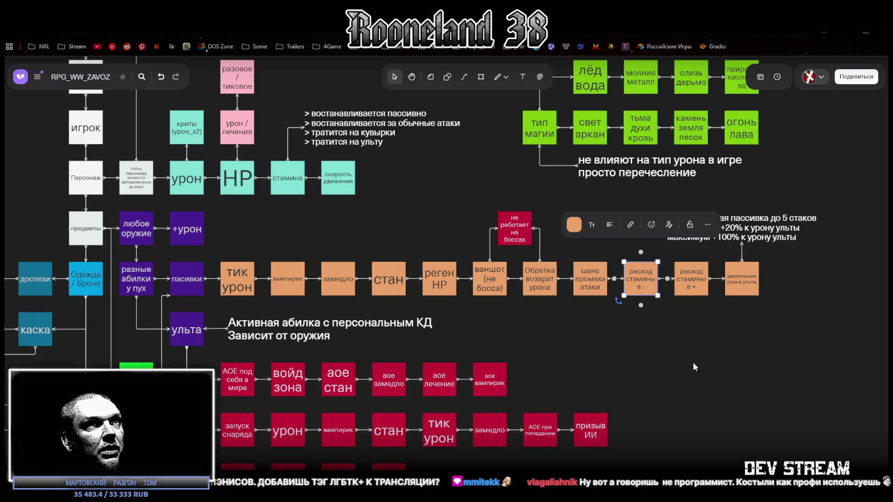
{"action": "left_click", "coordinate": [704, 289]}
{"action": "left_click", "coordinate": [738, 294]}
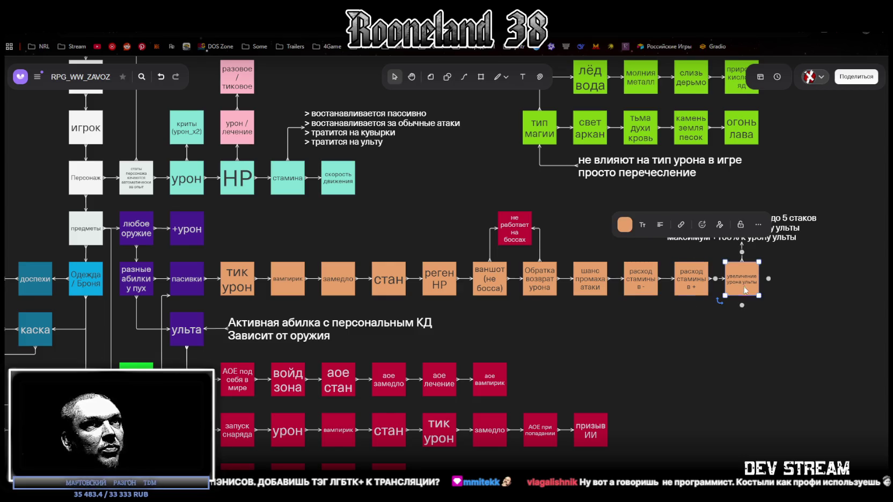
{"action": "left_click", "coordinate": [733, 346]}
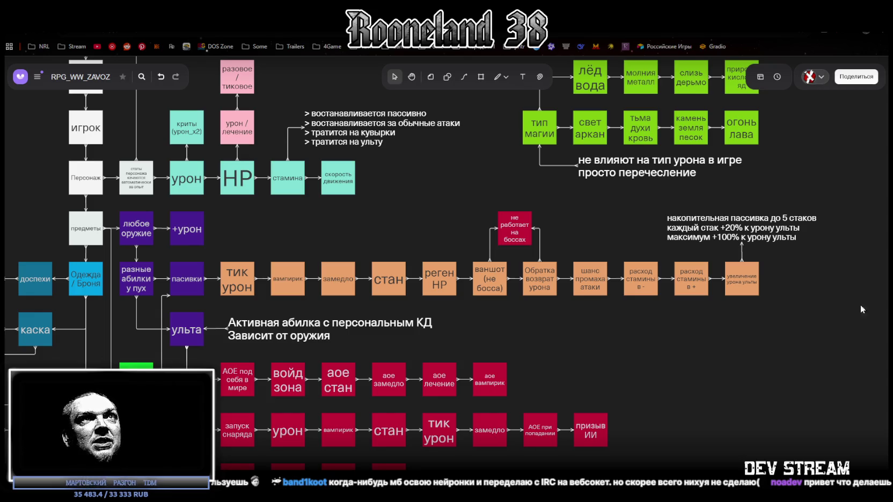
Back in the running game, attack the green slime while stepping toward and away from it
{"action": "key", "text": "alt+Tab"}
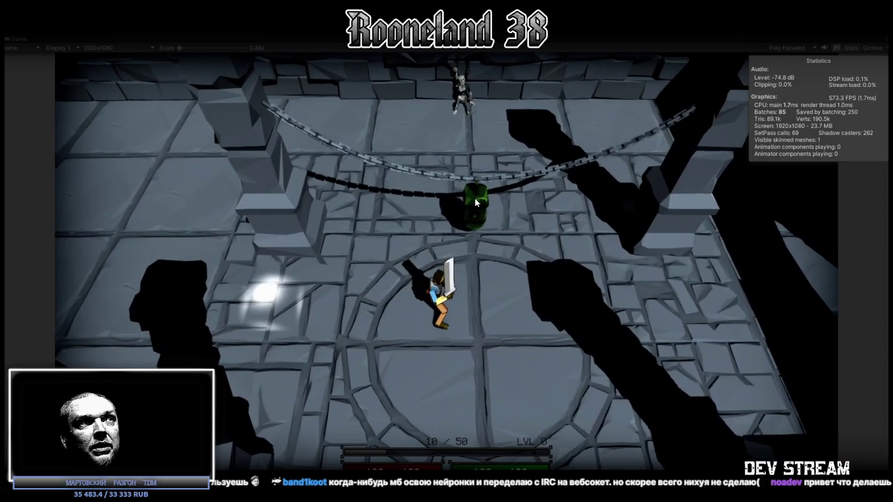
{"action": "left_click", "coordinate": [474, 198]}
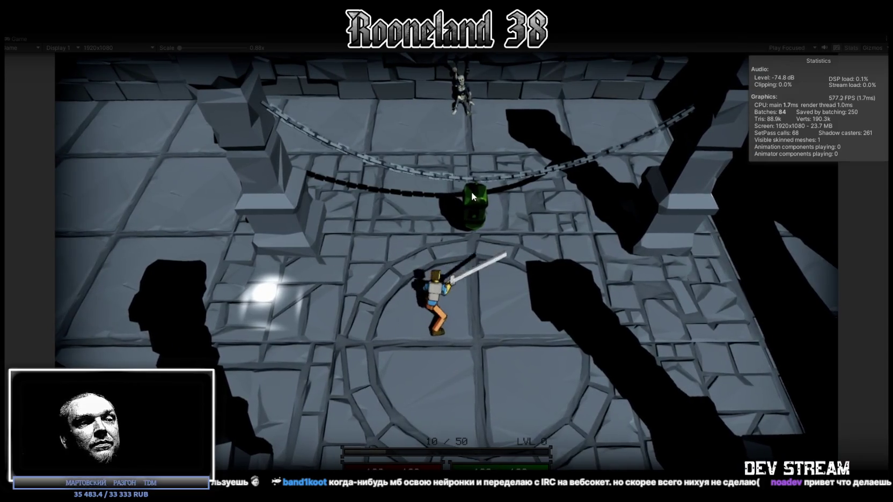
{"action": "key", "text": "w"}
{"action": "key", "text": "s"}
{"action": "left_click", "coordinate": [479, 301]}
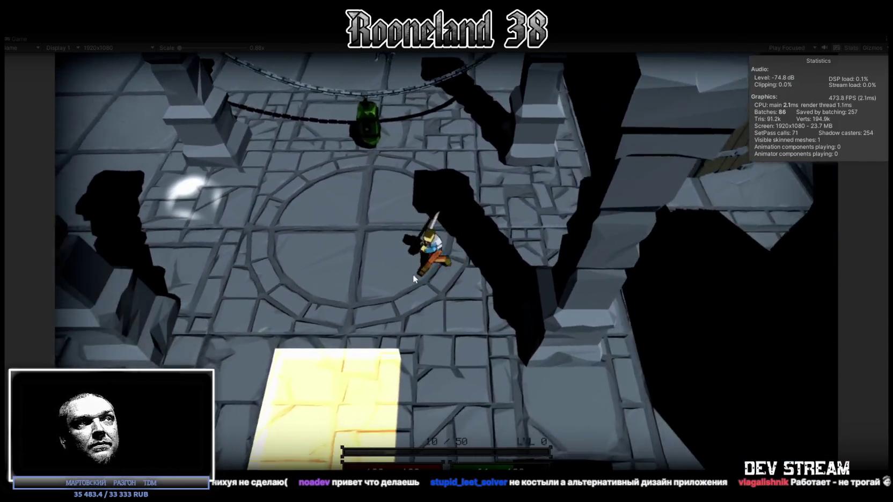
Keep swinging at the slime while running back and forth, then return to the whiteboard
{"action": "left_click", "coordinate": [414, 274]}
{"action": "key", "text": "w"}
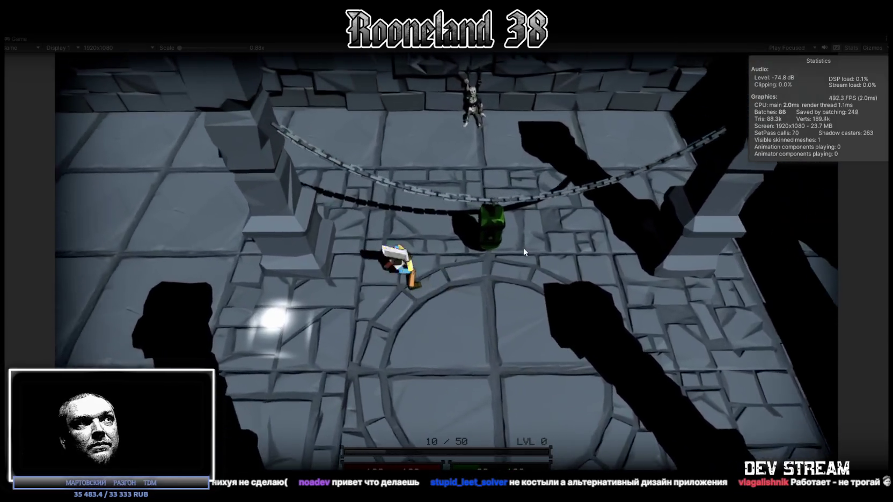
{"action": "left_click", "coordinate": [467, 239]}
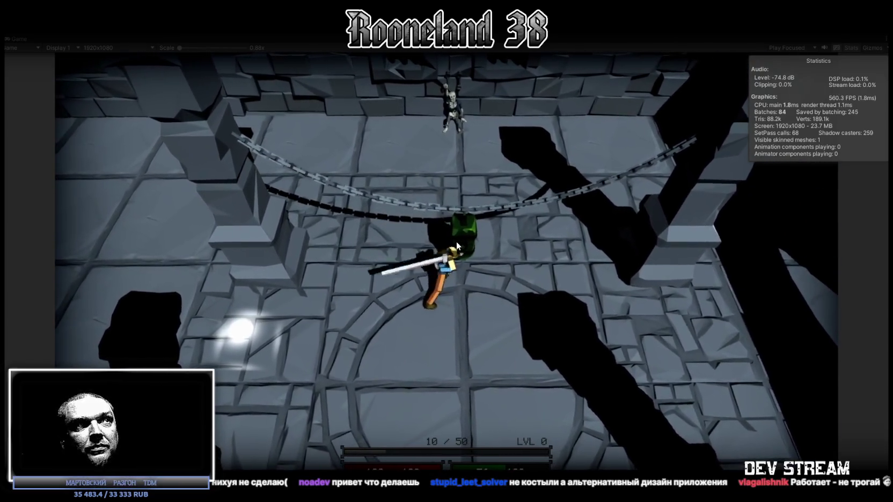
{"action": "key", "text": "s"}
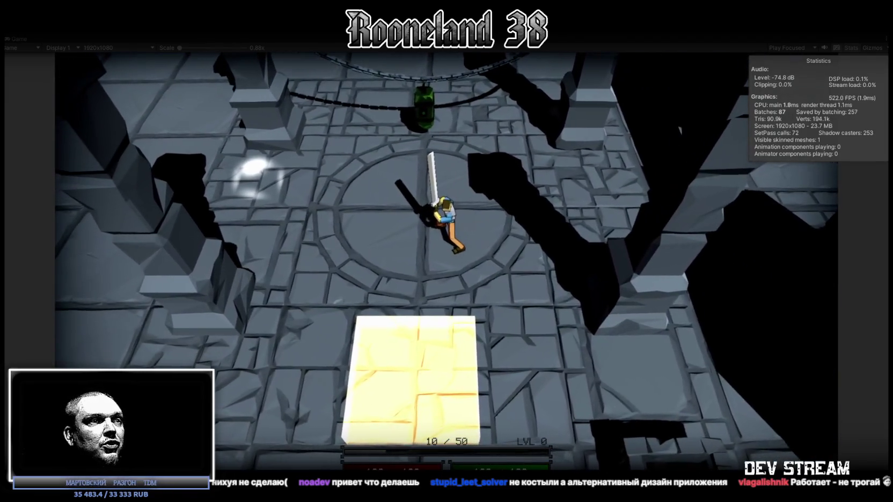
{"action": "key", "text": "alt+Tab"}
{"action": "key", "text": "alt+Tab"}
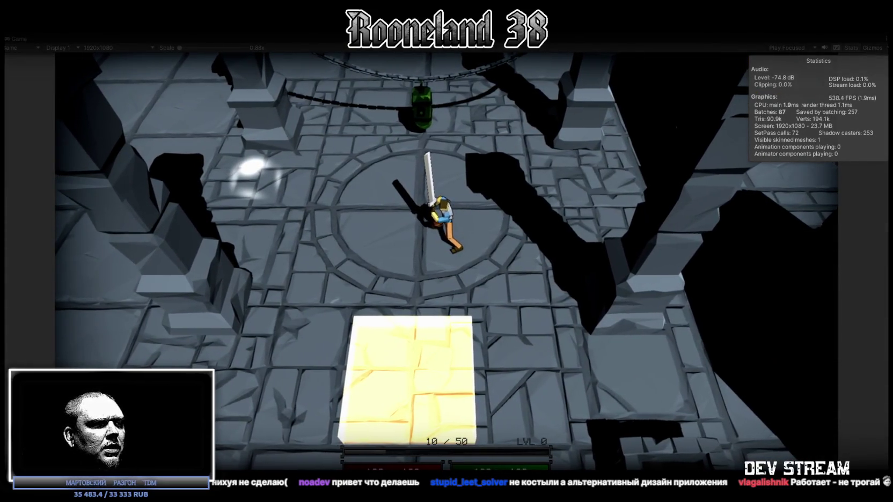
{"action": "key", "text": "alt+Tab"}
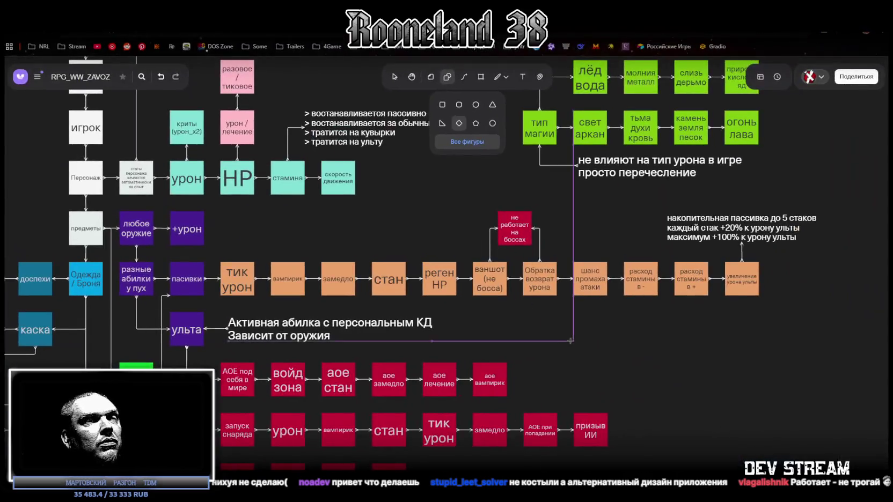
Close the shapes flyout and select the тик урон and вампирик passive nodes
{"action": "key", "text": "Escape"}
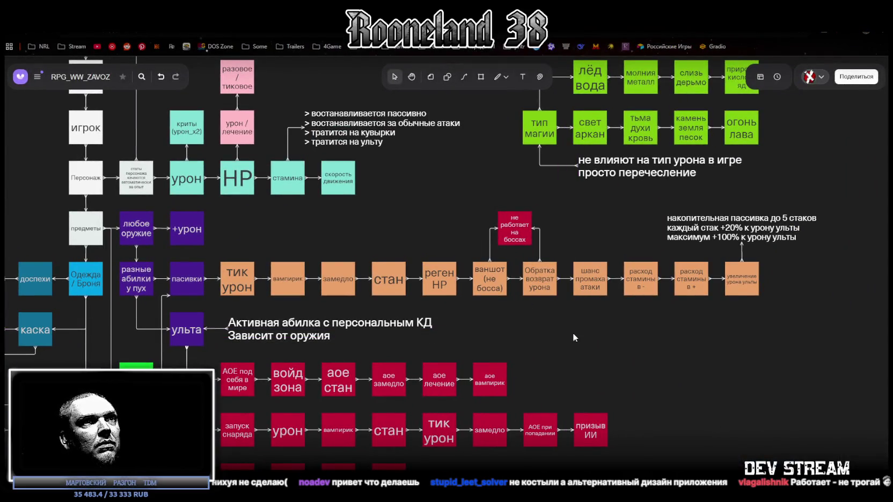
{"action": "left_click", "coordinate": [243, 280]}
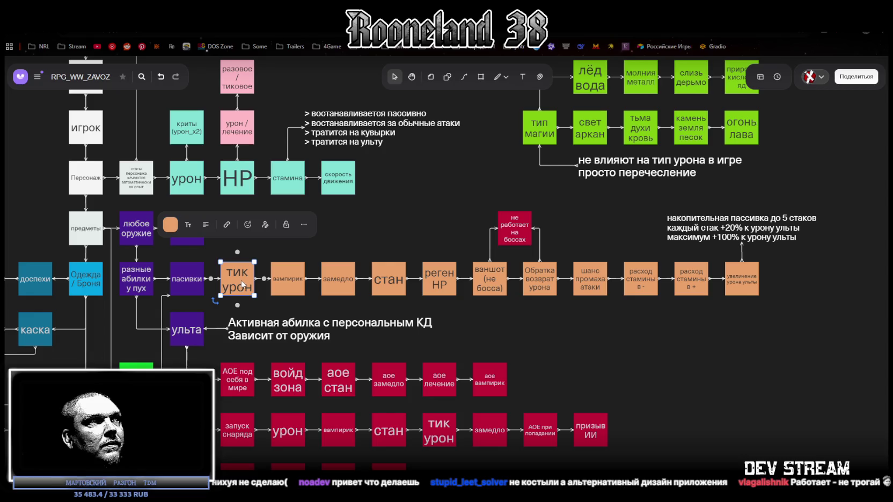
{"action": "left_click", "coordinate": [288, 292]}
{"action": "left_click", "coordinate": [243, 288]}
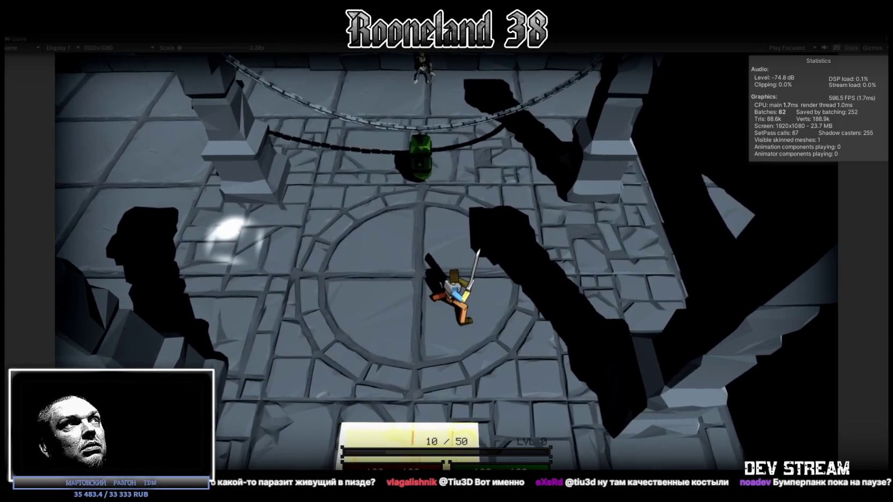
Maximize the Game view and run the character around the starting floor, rolling toward the left wall
{"action": "left_click", "coordinate": [433, 25]}
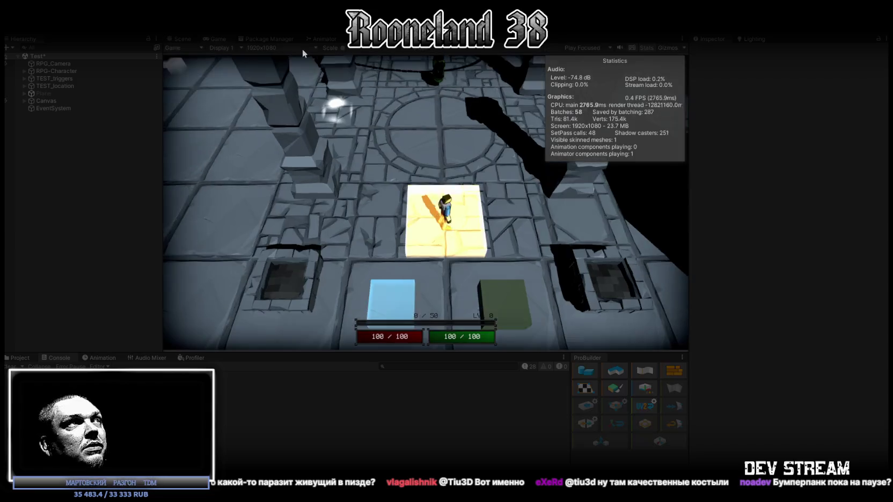
{"action": "double_click", "coordinate": [218, 39]}
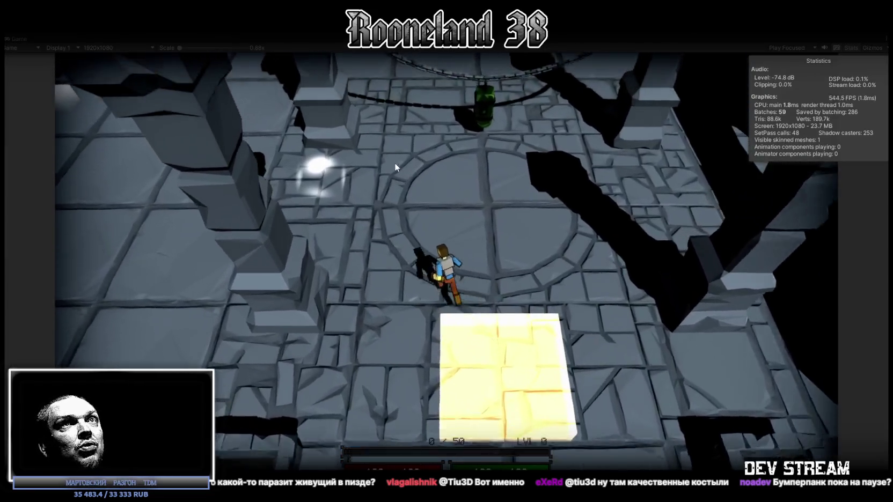
{"action": "key", "text": "d"}
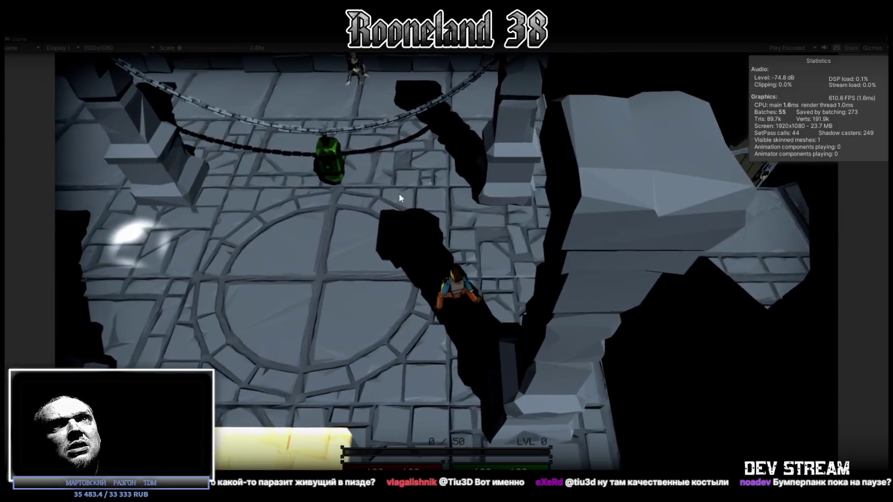
{"action": "key", "text": "a"}
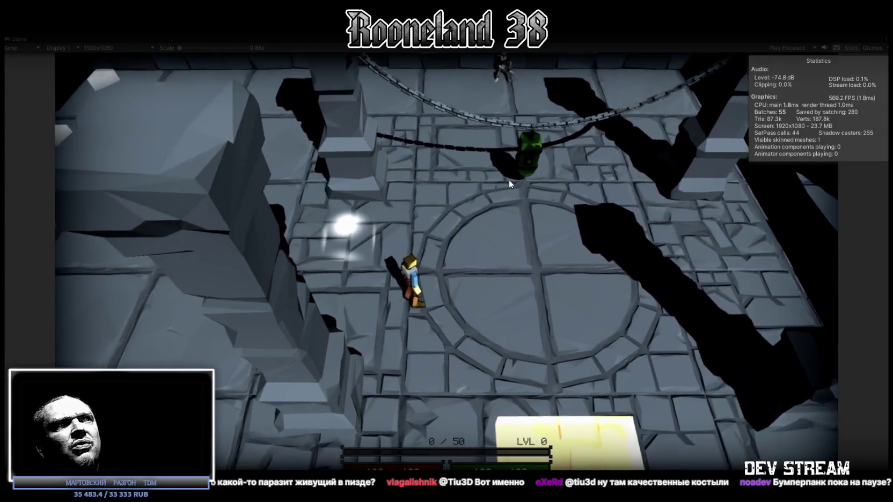
{"action": "key", "text": "a"}
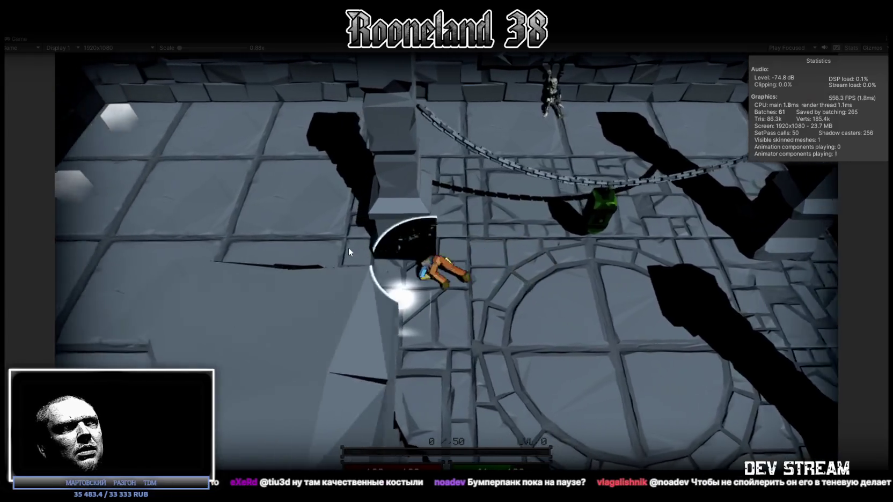
{"action": "key", "text": "a"}
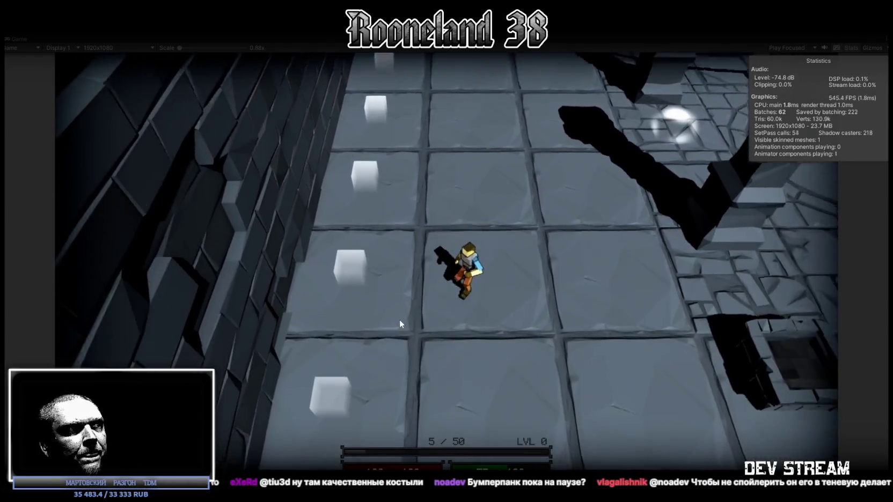
{"action": "key", "text": "w"}
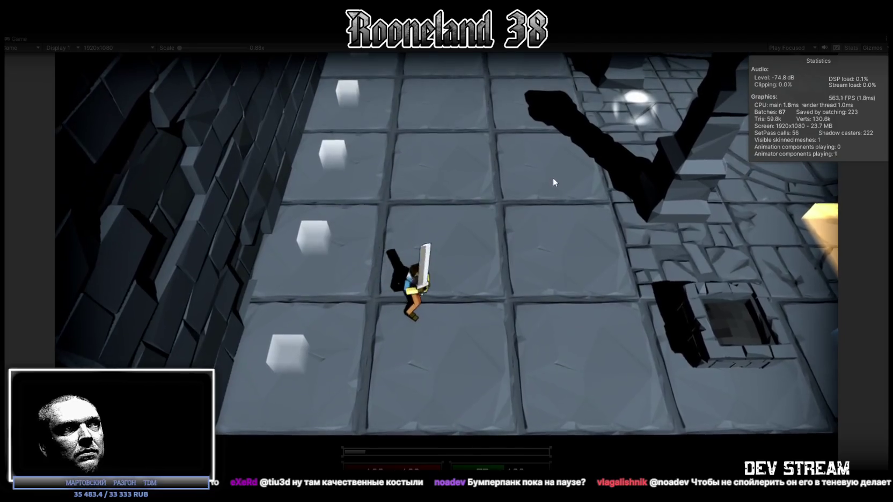
{"action": "key", "text": "d"}
Walk the character north through the circular room to the right wall and onto the raised platform
{"action": "key", "text": "w"}
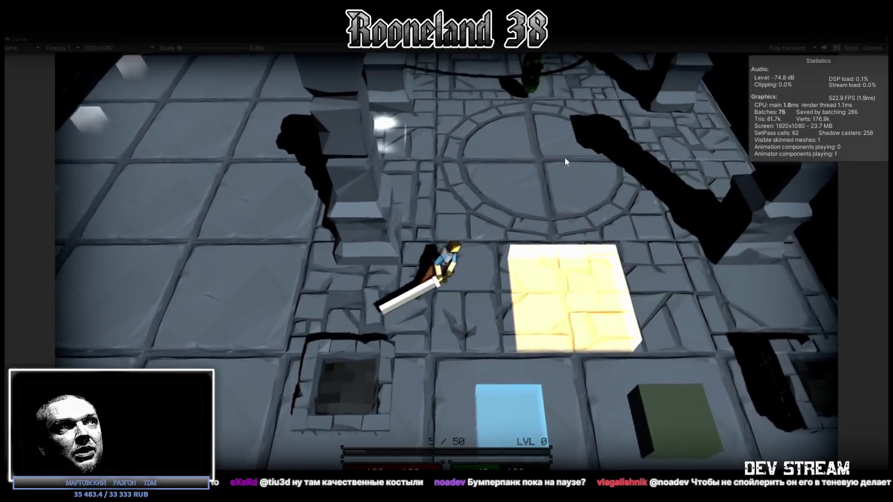
{"action": "key", "text": "w"}
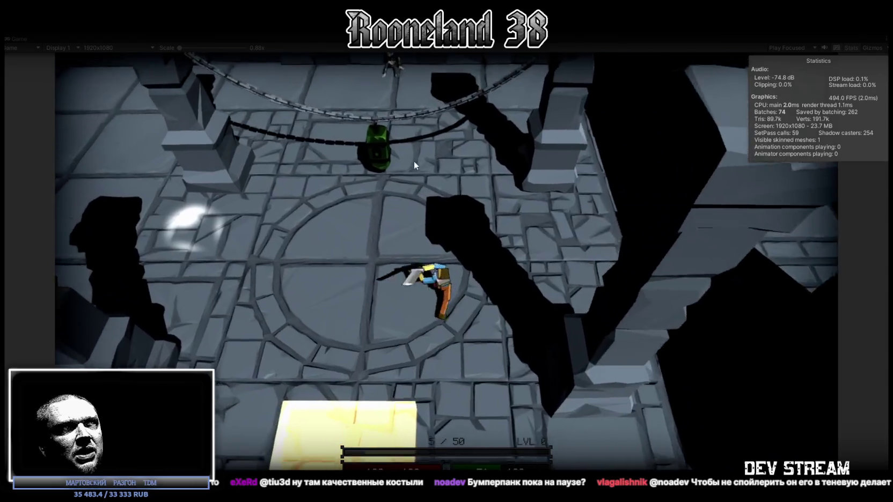
{"action": "key", "text": "w"}
{"action": "key", "text": "d"}
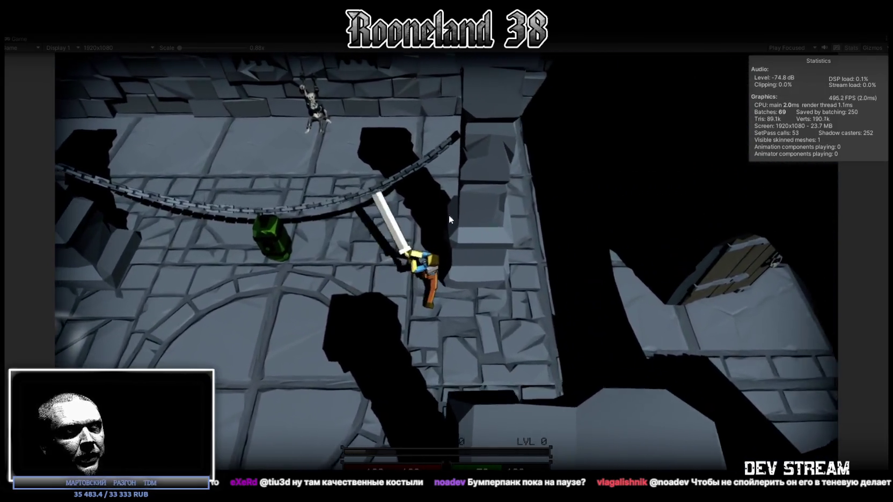
{"action": "key", "text": "s"}
{"action": "key", "text": "d"}
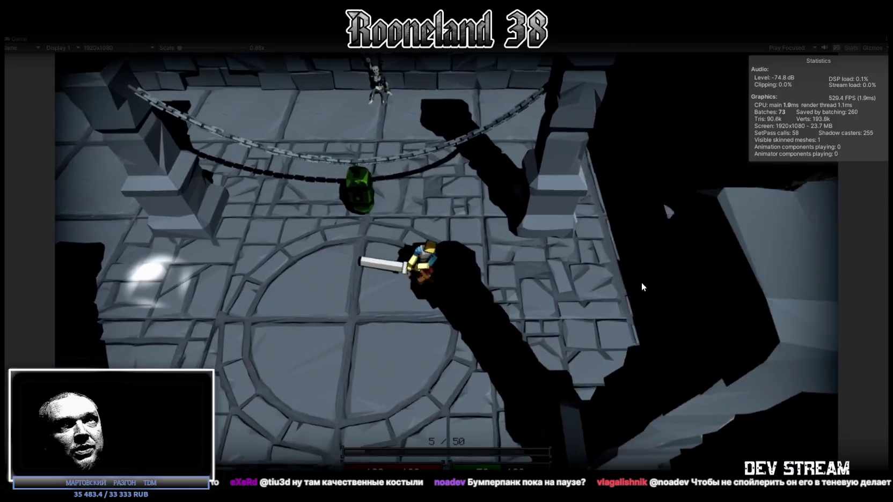
Run past the wooden door, strike the green hanging dummy with the sword, and exit Play mode
{"action": "key", "text": "d"}
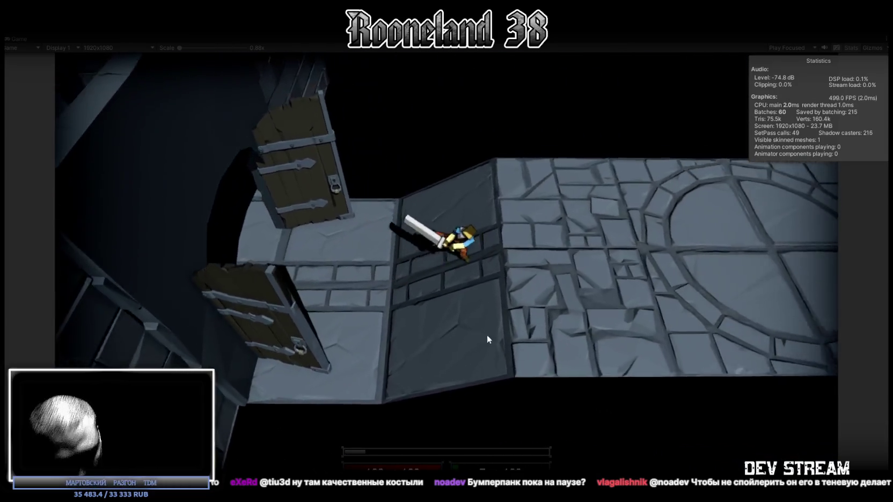
{"action": "key", "text": "d"}
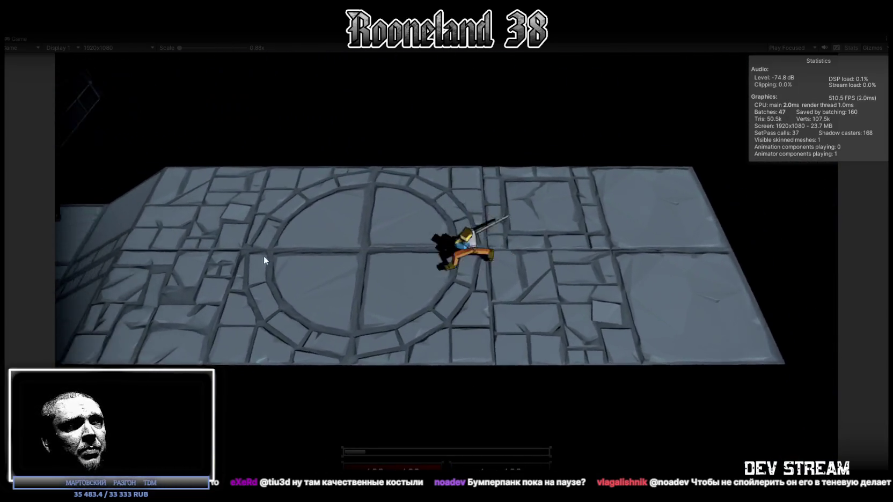
{"action": "key", "text": "a"}
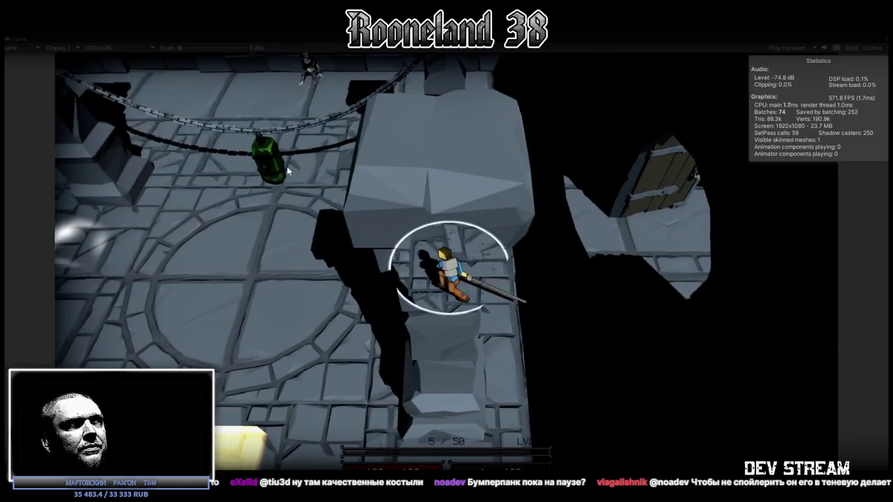
{"action": "left_click", "coordinate": [286, 166]}
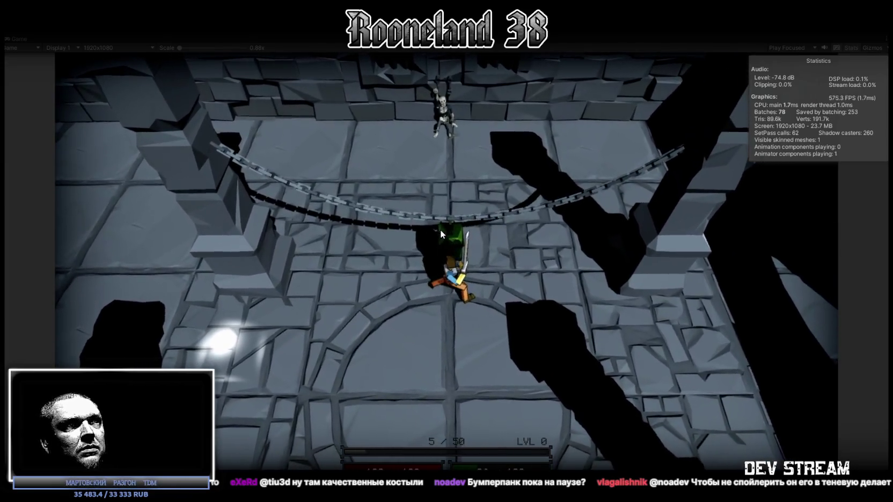
{"action": "left_click", "coordinate": [441, 230]}
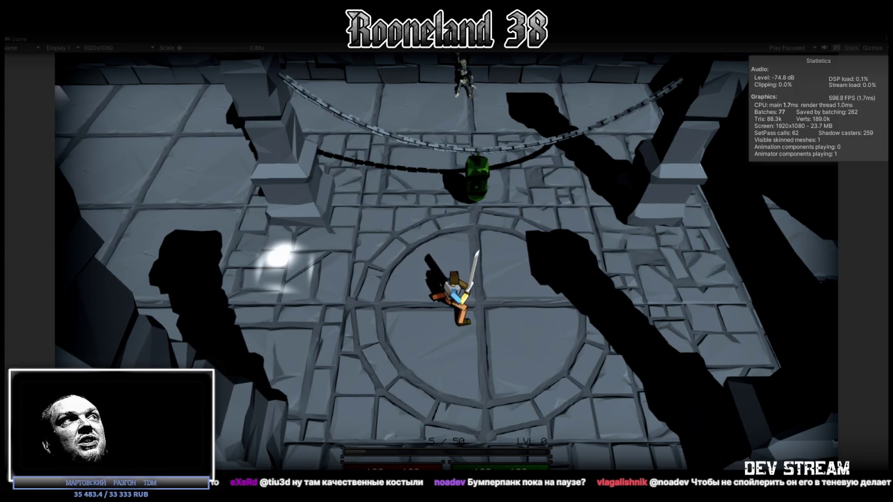
{"action": "key", "text": "ctrl+p"}
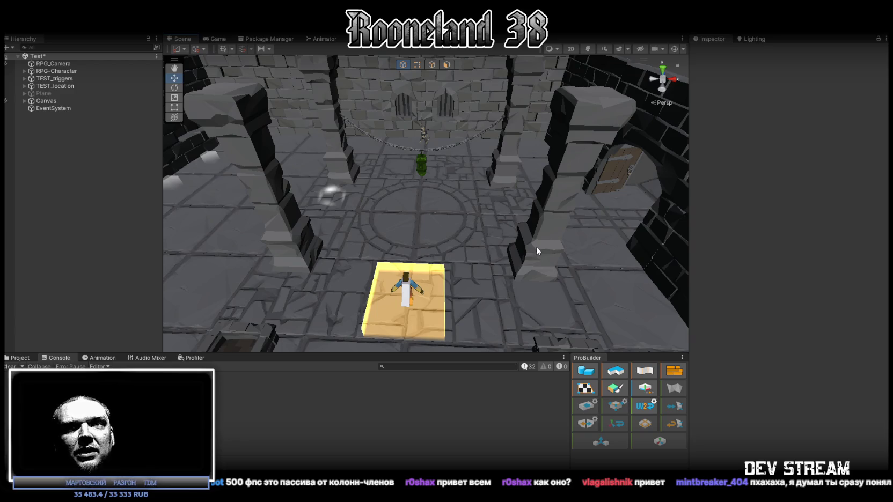
Orbit the Scene view to see the dungeon arena from a new angle
{"action": "mouse_move", "coordinate": [537, 245]}
{"action": "left_mouse_down"}
{"action": "mouse_move", "coordinate": [481, 229]}
{"action": "mouse_move", "coordinate": [452, 184]}
{"action": "mouse_move", "coordinate": [449, 192]}
{"action": "left_mouse_up"}
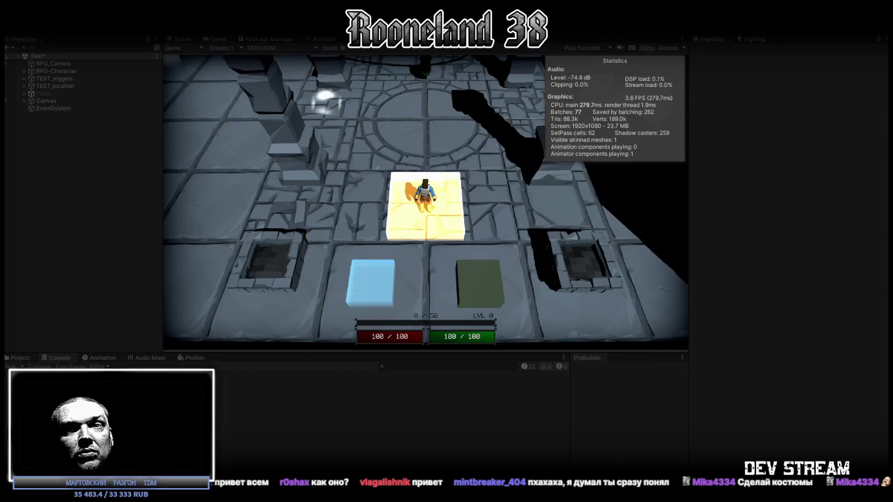
Walk onto the green block, raising health to 142 and mana to 155, then head into the next corridor
{"action": "left_click", "coordinate": [446, 224]}
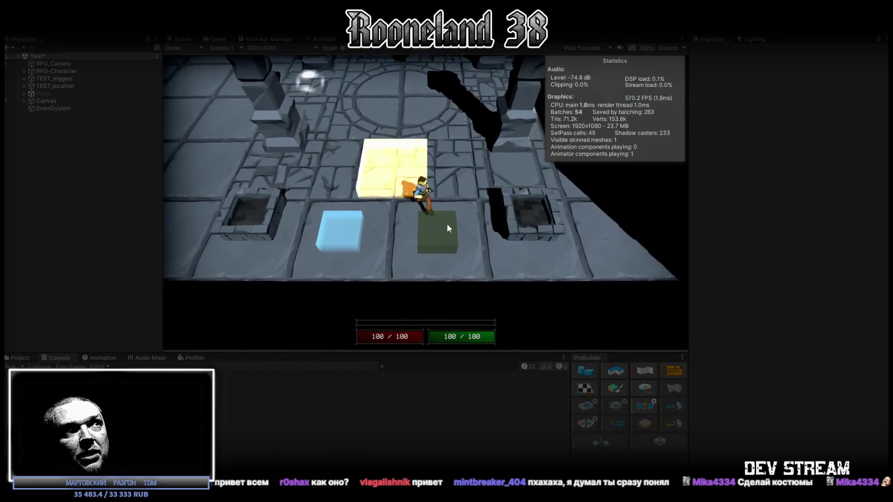
{"action": "left_click", "coordinate": [411, 164]}
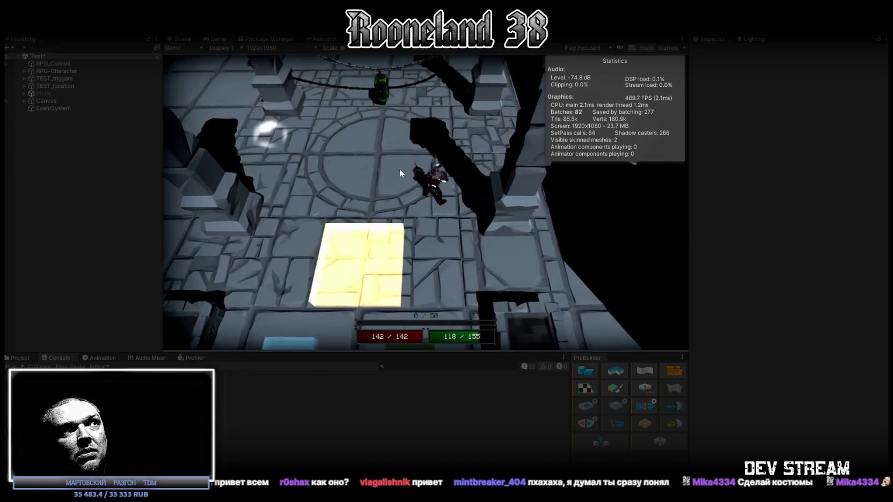
{"action": "left_click", "coordinate": [418, 179]}
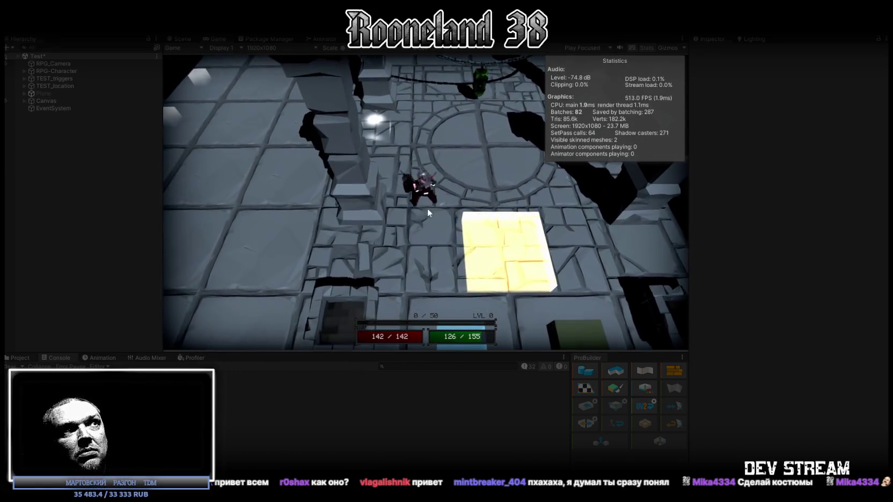
{"action": "left_click", "coordinate": [370, 183]}
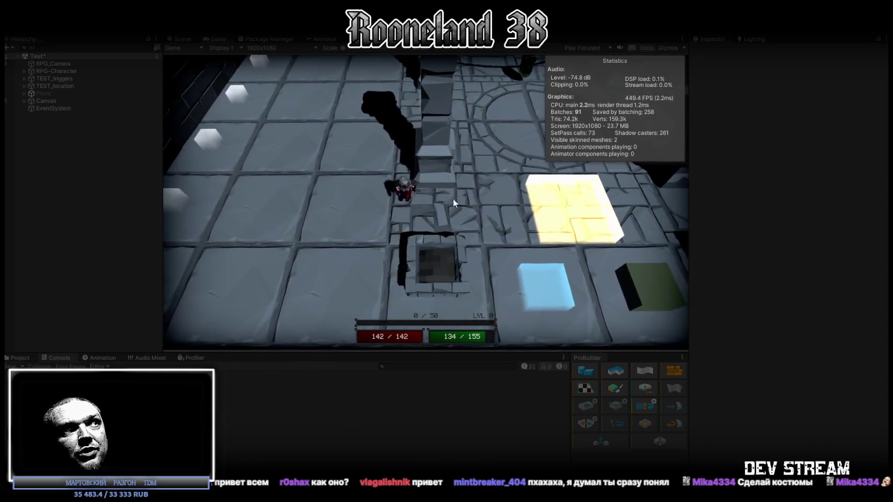
{"action": "left_click", "coordinate": [423, 195]}
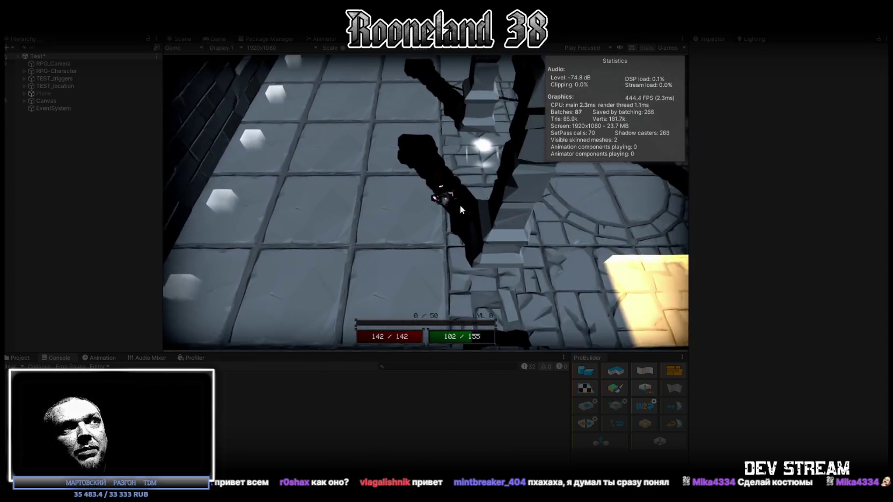
{"action": "left_click", "coordinate": [386, 203]}
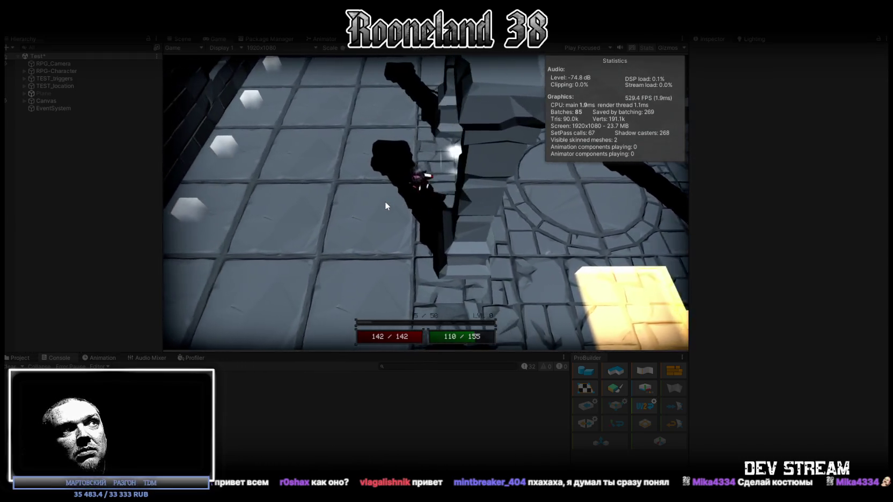
Walk past the white cubes and the pit to the circular stone area, then maximize the Game view
{"action": "left_click", "coordinate": [376, 203]}
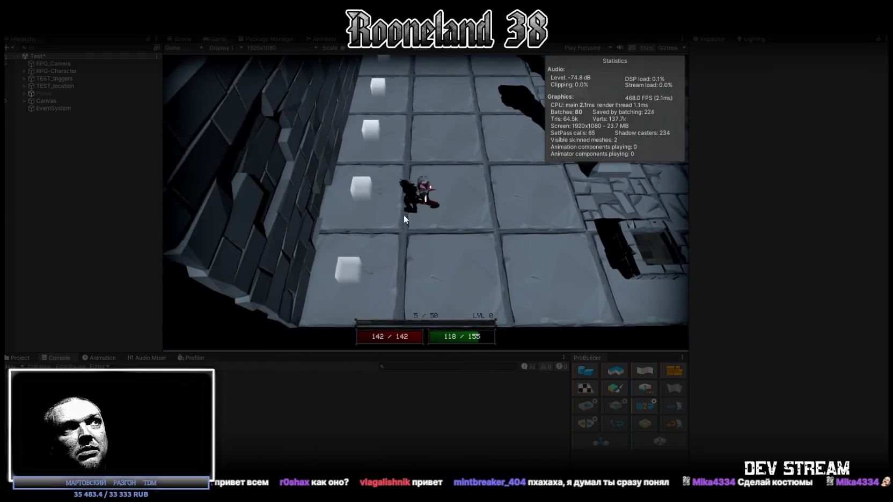
{"action": "left_click", "coordinate": [503, 141]}
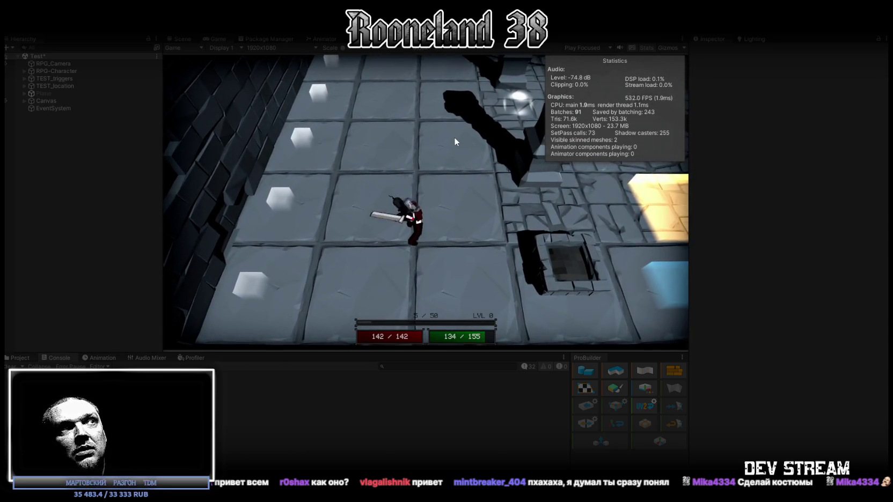
{"action": "left_click", "coordinate": [455, 138]}
{"action": "left_click", "coordinate": [493, 177]}
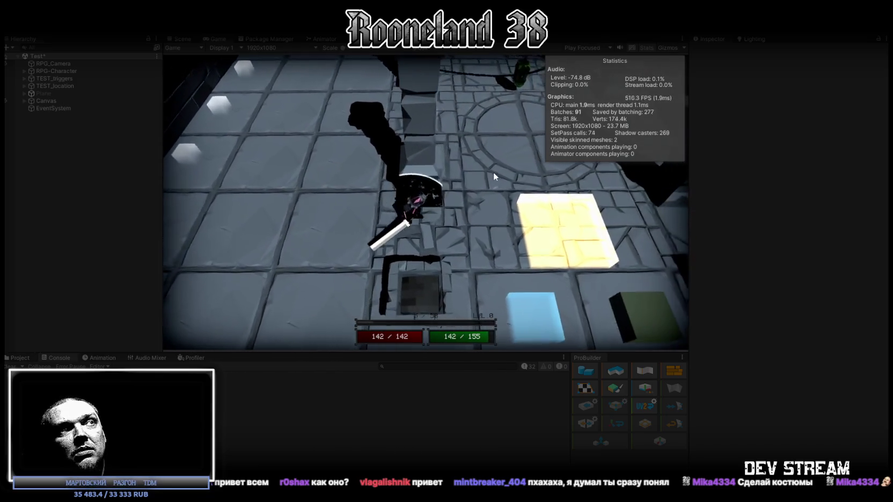
{"action": "left_click", "coordinate": [455, 140]}
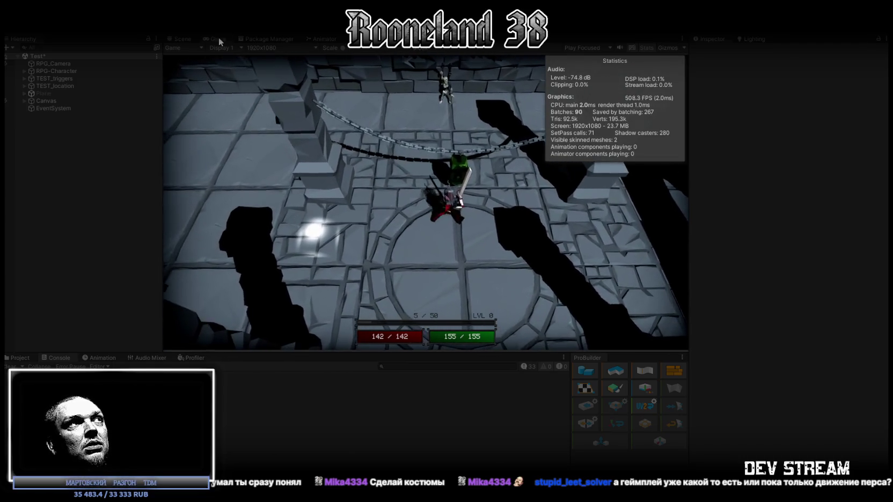
{"action": "double_click", "coordinate": [219, 38]}
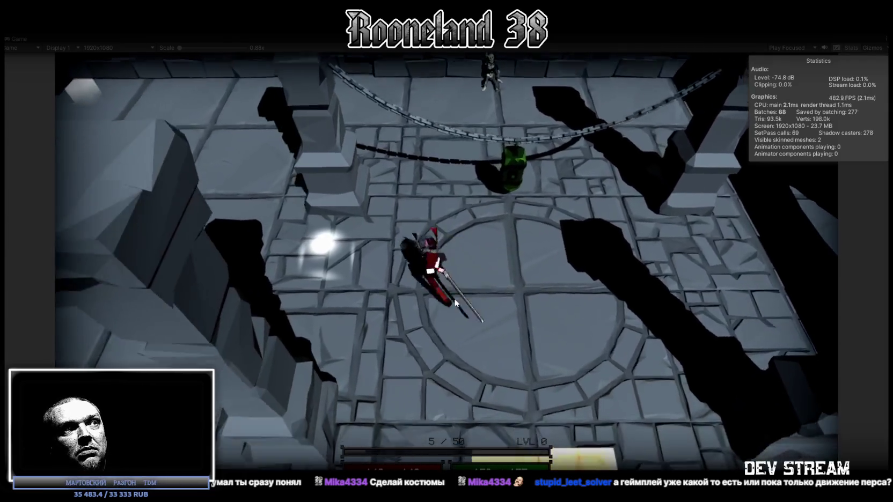
Swing the sword, run through the white-cube corridor into the circular arena, and attack the green dummy
{"action": "left_click", "coordinate": [397, 252]}
{"action": "key", "text": "a"}
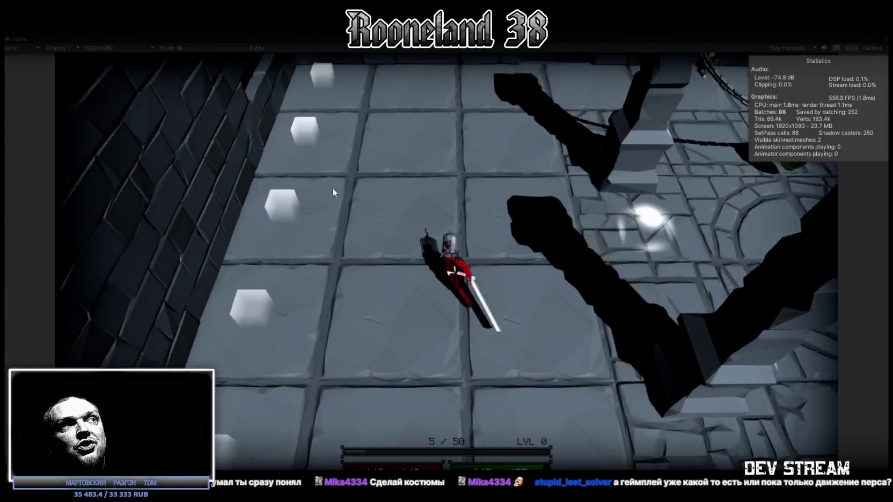
{"action": "key", "text": "d"}
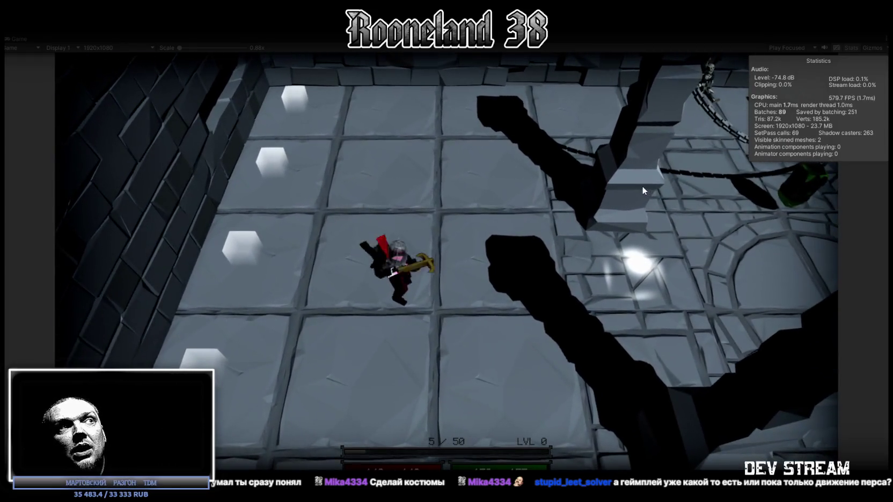
{"action": "left_click", "coordinate": [642, 185]}
{"action": "key", "text": "d"}
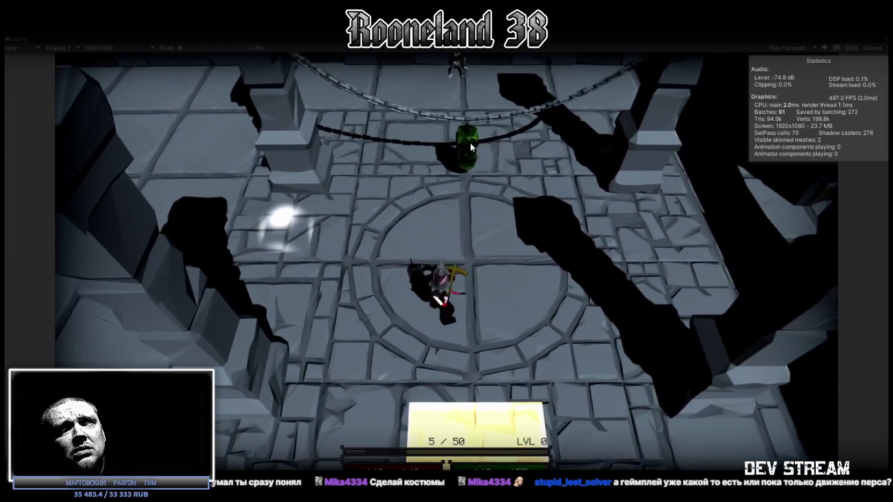
{"action": "left_click", "coordinate": [471, 145]}
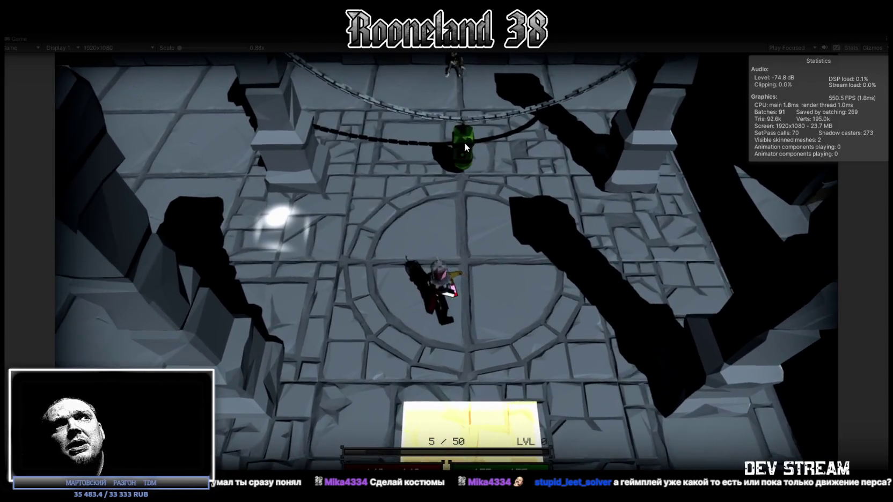
{"action": "left_click", "coordinate": [466, 145]}
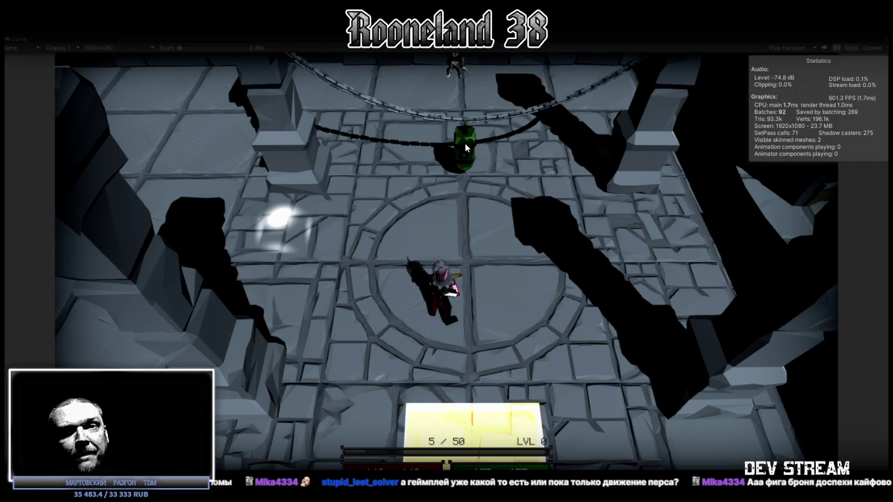
Head toward the doorway, fire a projectile and sweep the beam around the room, then walk back left
{"action": "key", "text": "d"}
{"action": "key", "text": "d"}
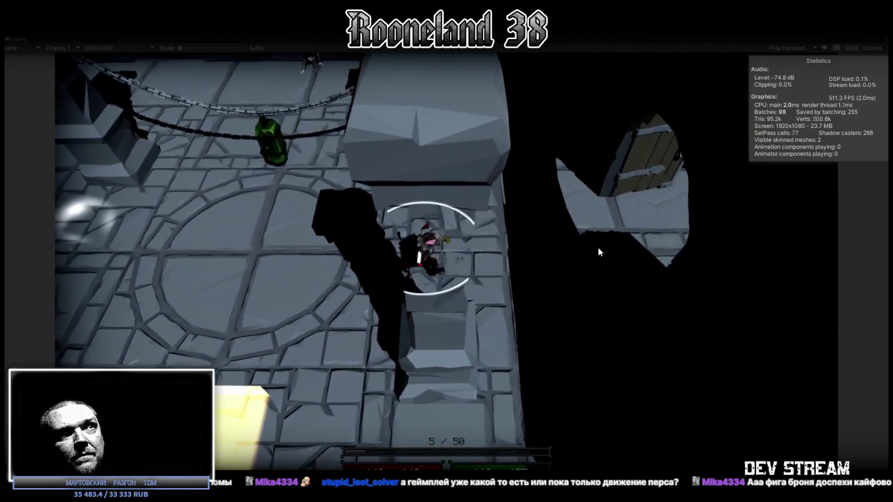
{"action": "key", "text": "d"}
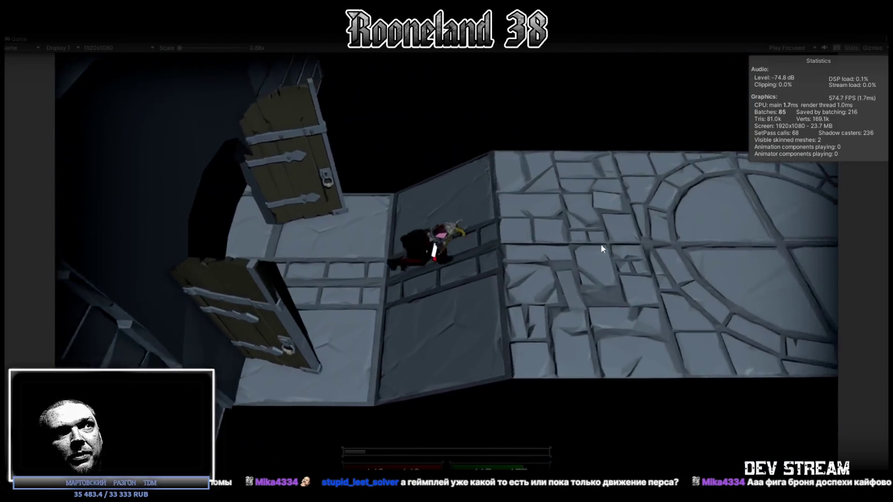
{"action": "left_click", "coordinate": [660, 249]}
{"action": "mouse_move", "coordinate": [668, 250]}
{"action": "left_mouse_down"}
{"action": "mouse_move", "coordinate": [742, 245]}
{"action": "mouse_move", "coordinate": [795, 229]}
{"action": "mouse_move", "coordinate": [807, 211]}
{"action": "mouse_move", "coordinate": [815, 230]}
{"action": "mouse_move", "coordinate": [44, 196]}
{"action": "mouse_move", "coordinate": [90, 198]}
{"action": "mouse_move", "coordinate": [78, 193]}
{"action": "mouse_move", "coordinate": [164, 272]}
{"action": "mouse_move", "coordinate": [130, 247]}
{"action": "mouse_move", "coordinate": [130, 234]}
{"action": "mouse_move", "coordinate": [229, 163]}
{"action": "mouse_move", "coordinate": [380, 176]}
{"action": "left_mouse_up"}
{"action": "key", "text": "a"}
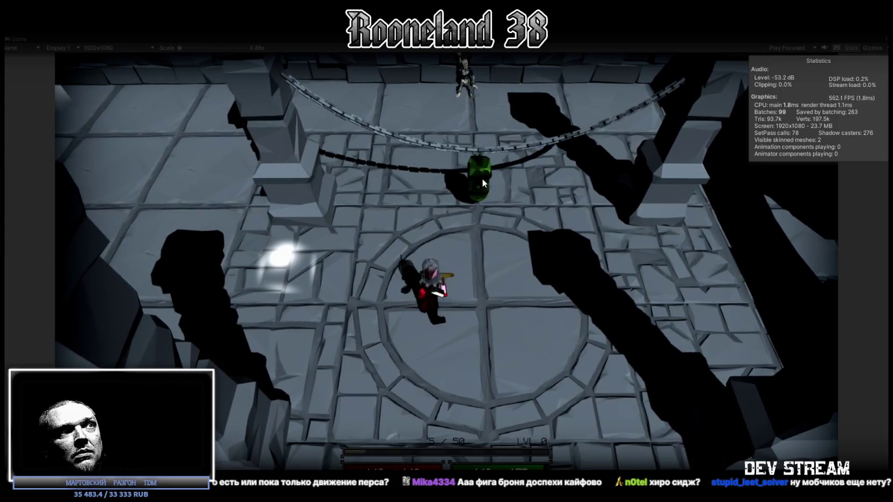
Walk the character into the tiled corridor and test the axe attack combo with four swings
{"action": "key", "text": "a"}
{"action": "key", "text": "a"}
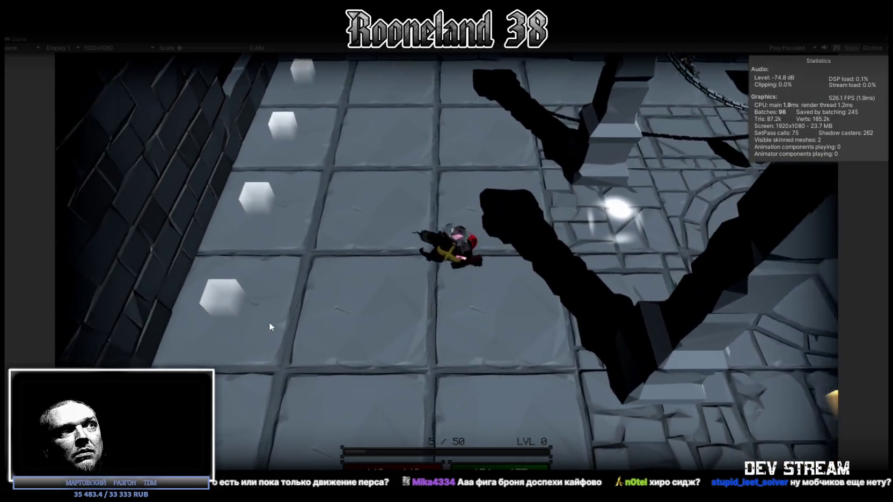
{"action": "key", "text": "a"}
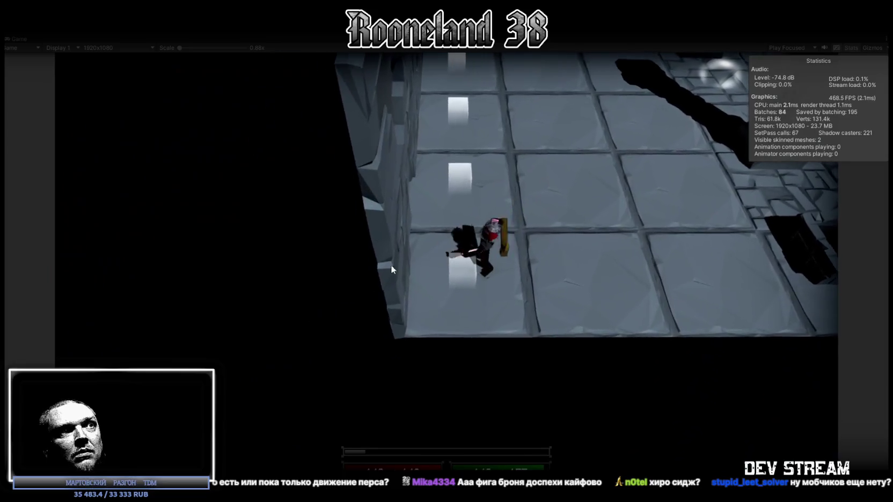
{"action": "key", "text": "w"}
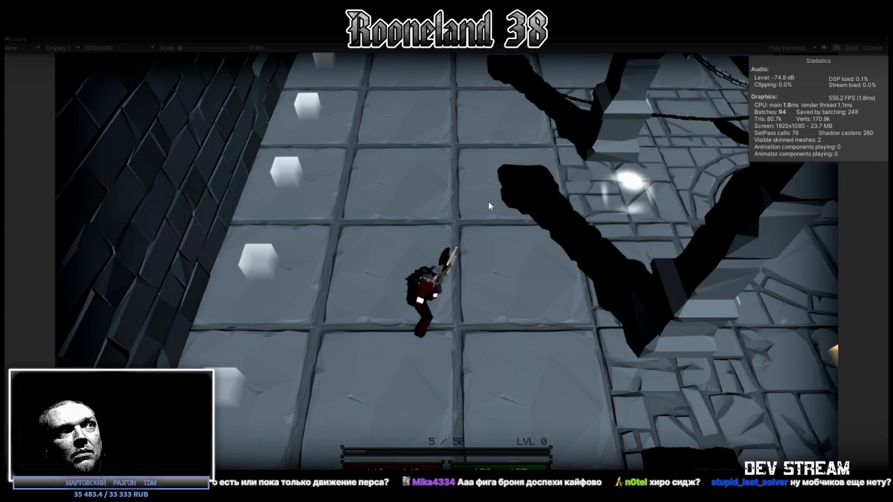
{"action": "key", "text": "d"}
{"action": "key", "text": "w"}
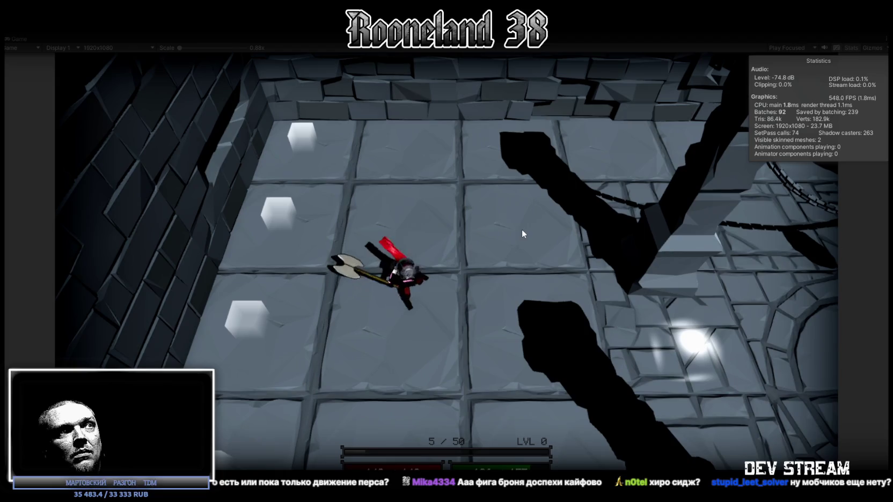
{"action": "key", "text": "s"}
{"action": "left_click", "coordinate": [520, 229]}
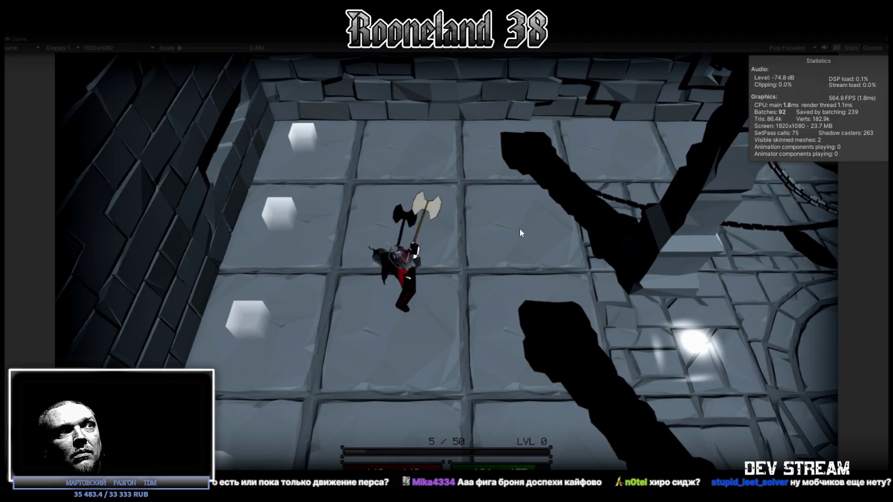
{"action": "left_click", "coordinate": [520, 230]}
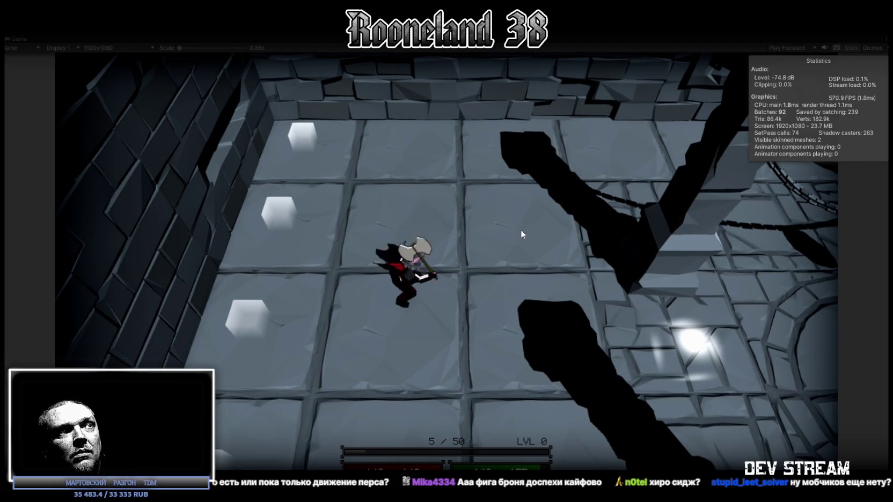
{"action": "left_click", "coordinate": [521, 234]}
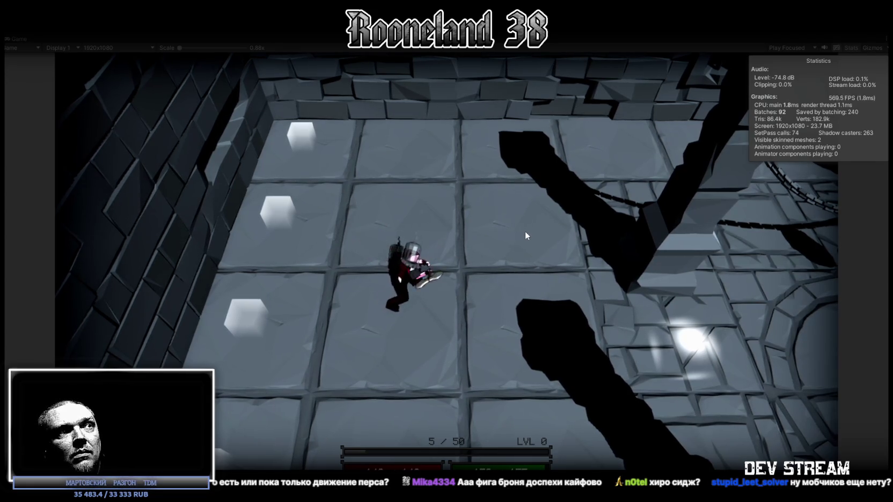
{"action": "left_click", "coordinate": [526, 232]}
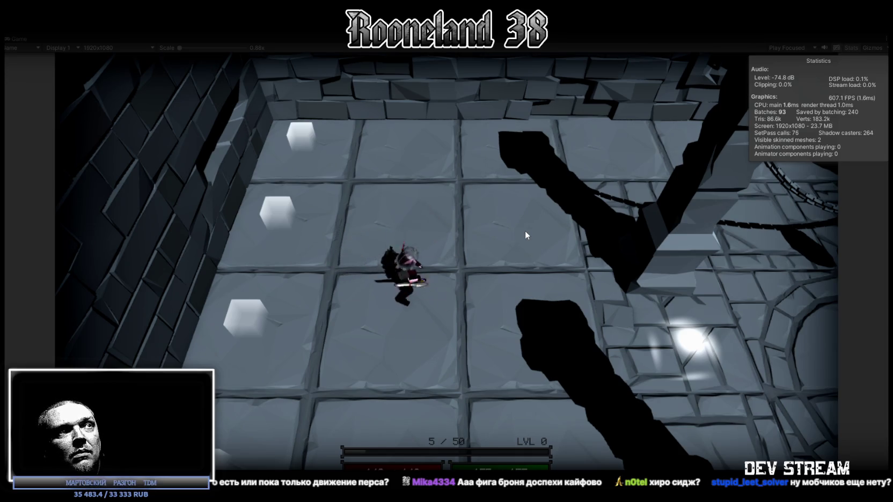
Run back up the room and across the circular room to the green dummy
{"action": "key", "text": "w"}
{"action": "key", "text": "a"}
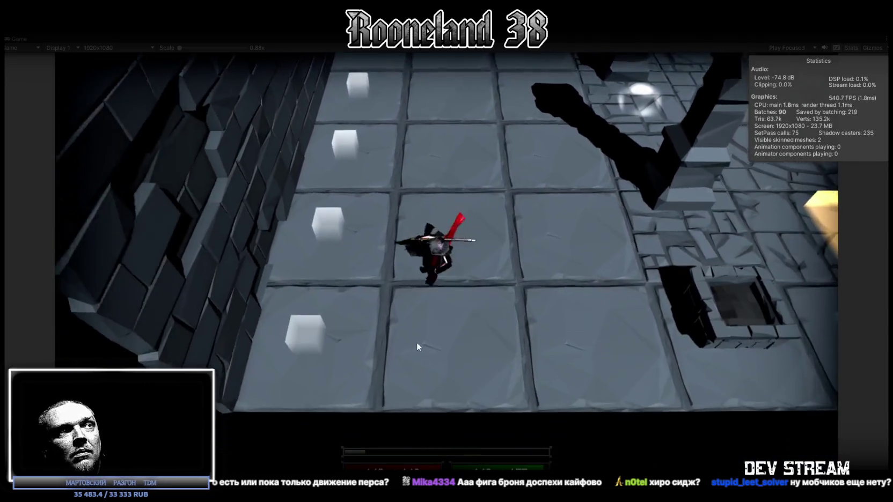
{"action": "key", "text": "w"}
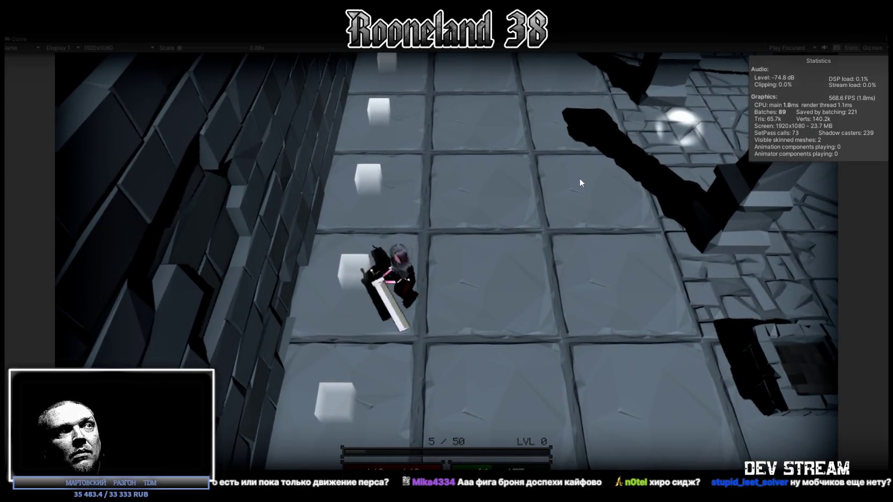
{"action": "key", "text": "d"}
{"action": "key", "text": "w"}
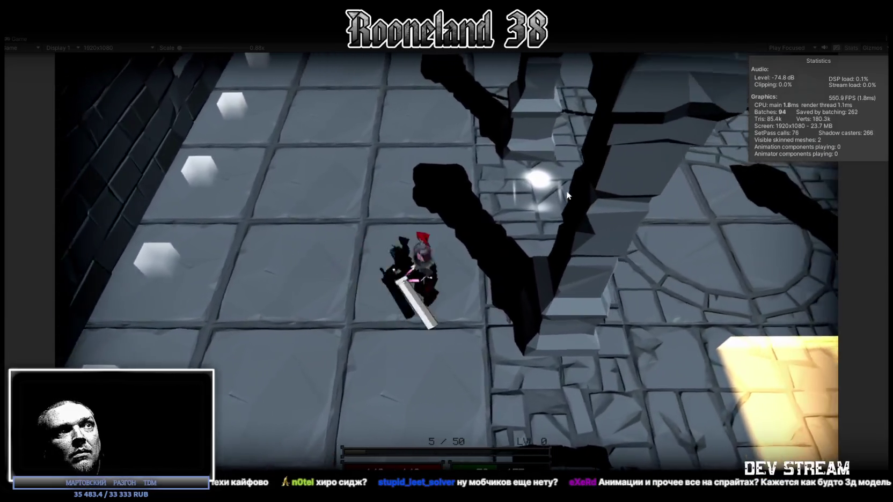
{"action": "key", "text": "d"}
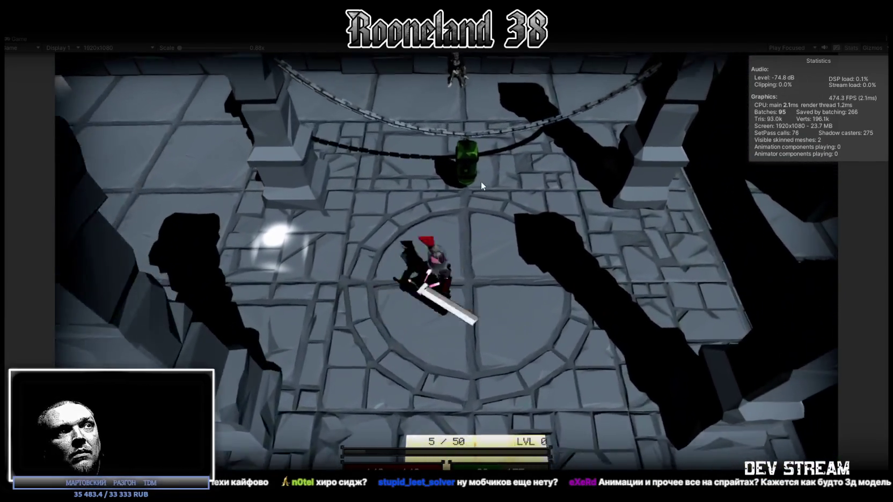
{"action": "key", "text": "w"}
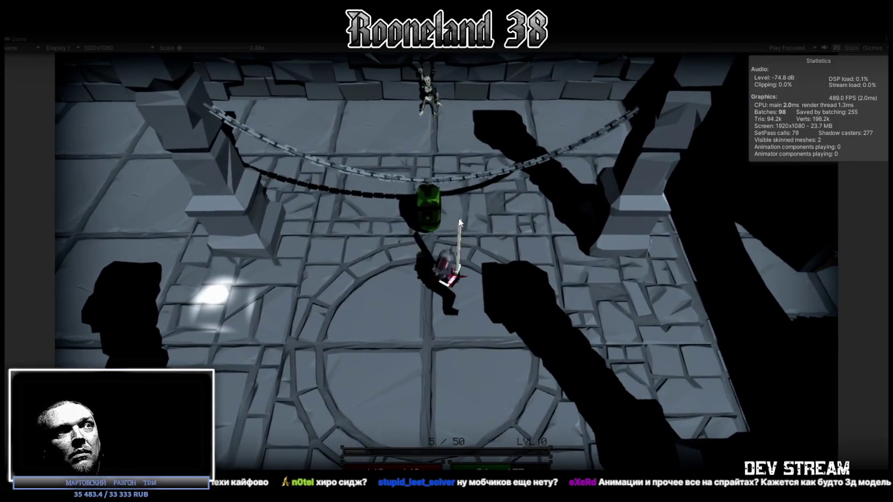
Land four sword swings on the green dummy, restore the editor layout, and select the Dummy object
{"action": "left_click", "coordinate": [459, 217]}
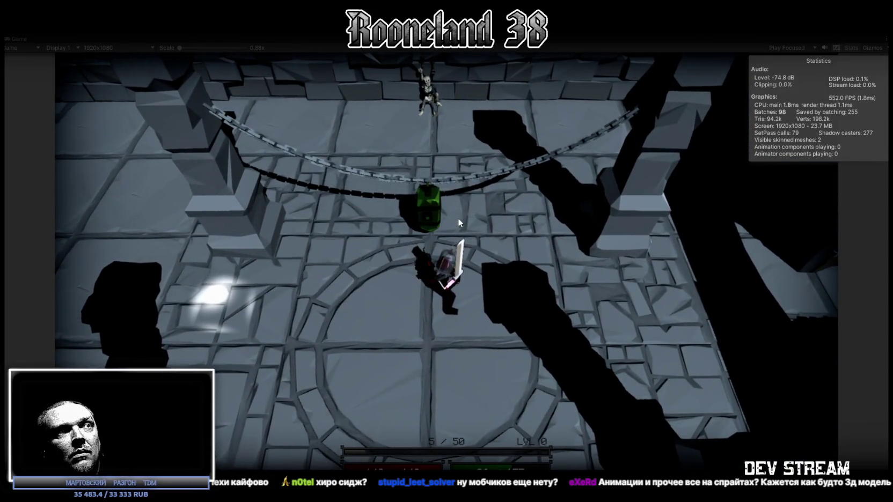
{"action": "left_click", "coordinate": [464, 218]}
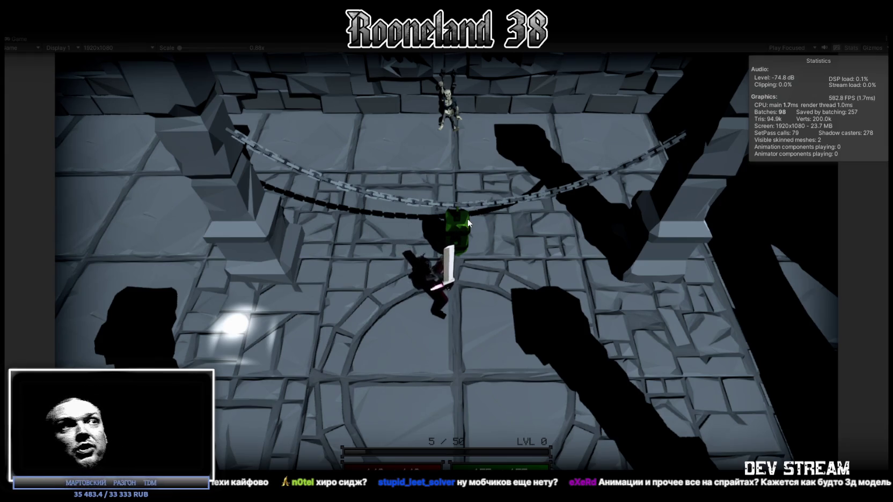
{"action": "left_click", "coordinate": [468, 208]}
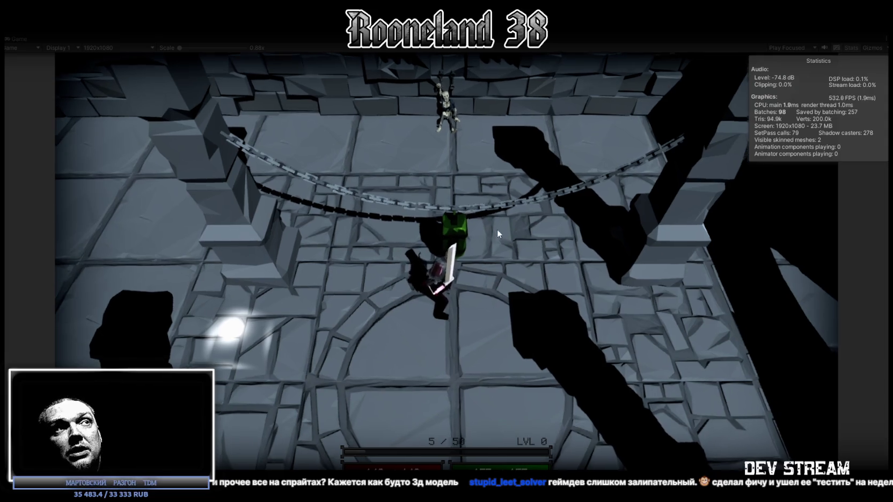
{"action": "left_click", "coordinate": [496, 227]}
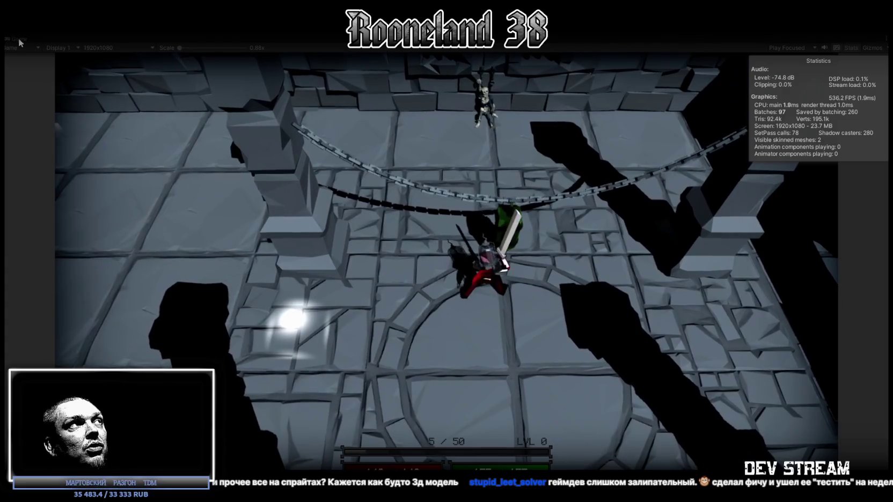
{"action": "double_click", "coordinate": [19, 39]}
{"action": "left_click", "coordinate": [22, 86]}
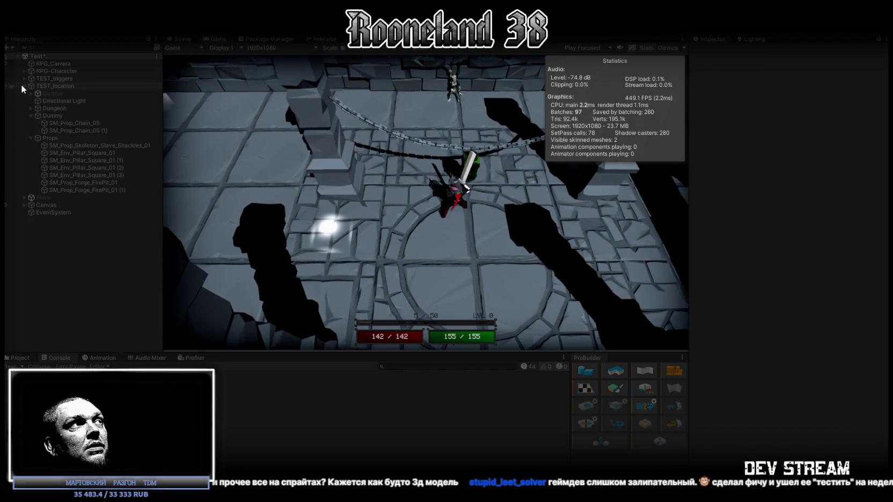
Show the Dummy's damage-dummy health settings and hit it repeatedly to watch Current Health drop
{"action": "left_click", "coordinate": [56, 115]}
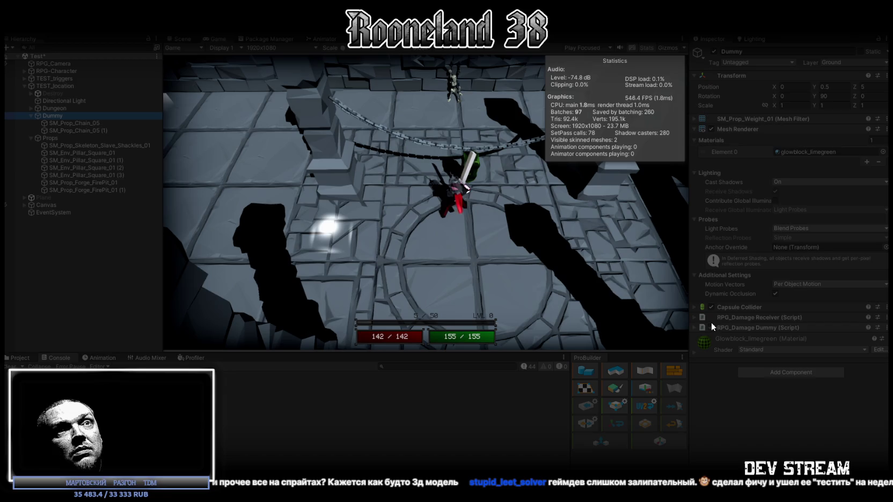
{"action": "left_click", "coordinate": [694, 327]}
{"action": "scroll", "coordinate": [784, 346], "scroll_direction": "down", "scroll_amount": 3}
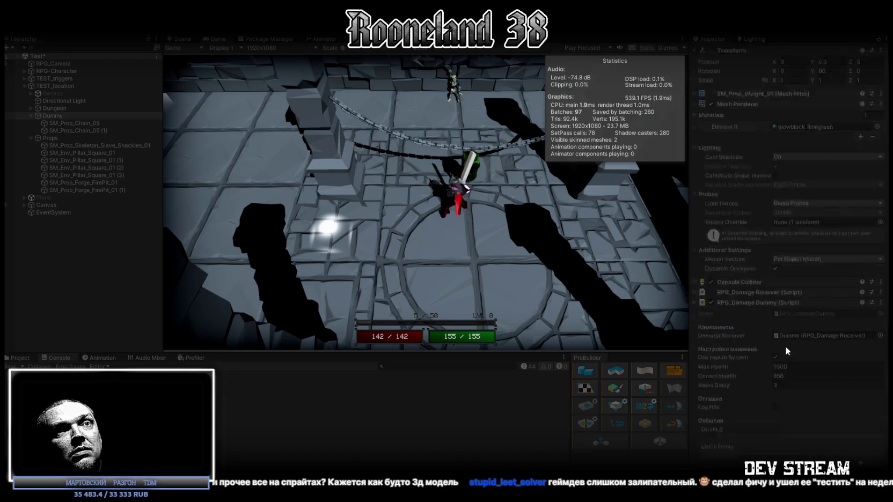
{"action": "left_click", "coordinate": [465, 153]}
{"action": "left_click", "coordinate": [447, 153]}
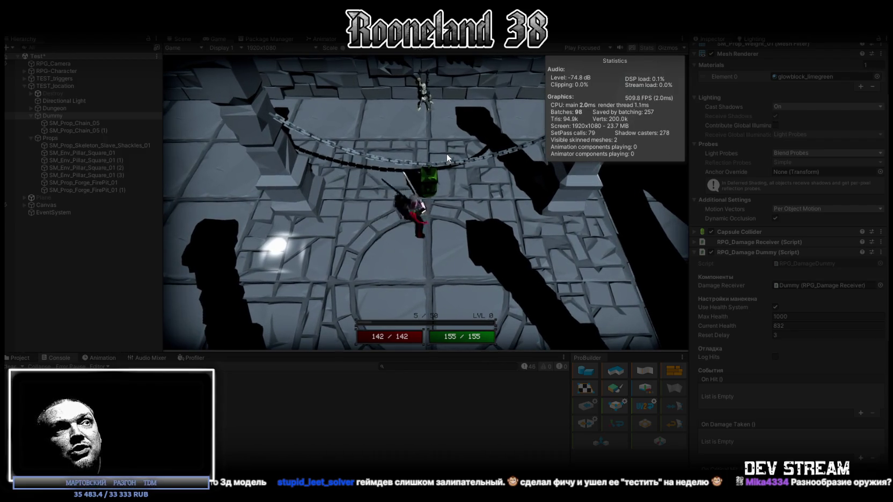
{"action": "left_click", "coordinate": [445, 168]}
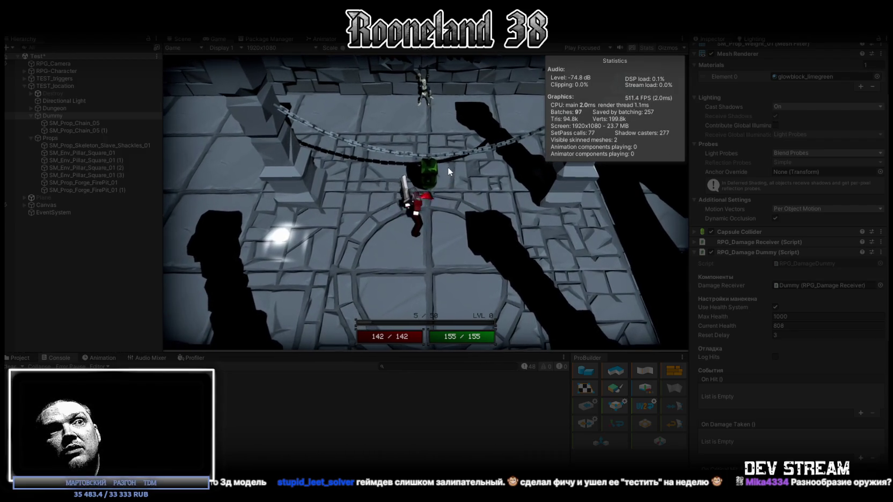
{"action": "left_click", "coordinate": [446, 168]}
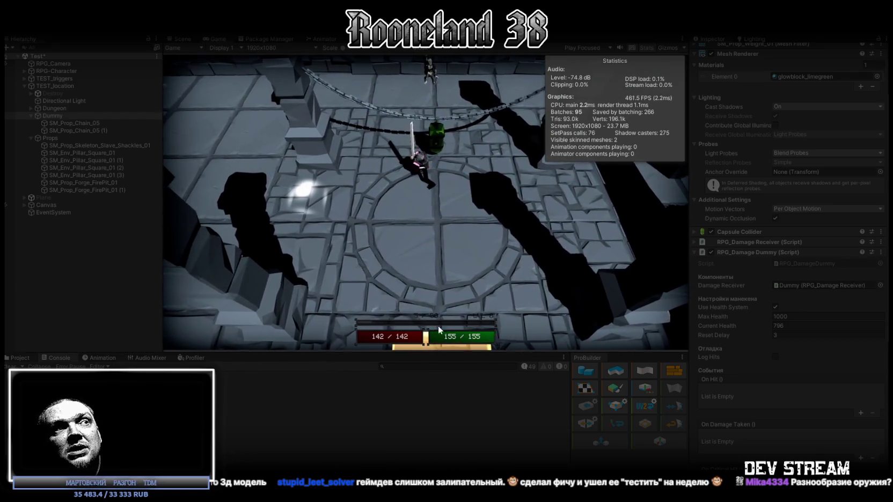
Strike the dummy three more times until Current Health reads 700 of 1000, toggling the Game view maximized
{"action": "left_click", "coordinate": [438, 325]}
{"action": "left_click", "coordinate": [440, 107]}
{"action": "left_click", "coordinate": [438, 132]}
{"action": "left_click", "coordinate": [438, 134]}
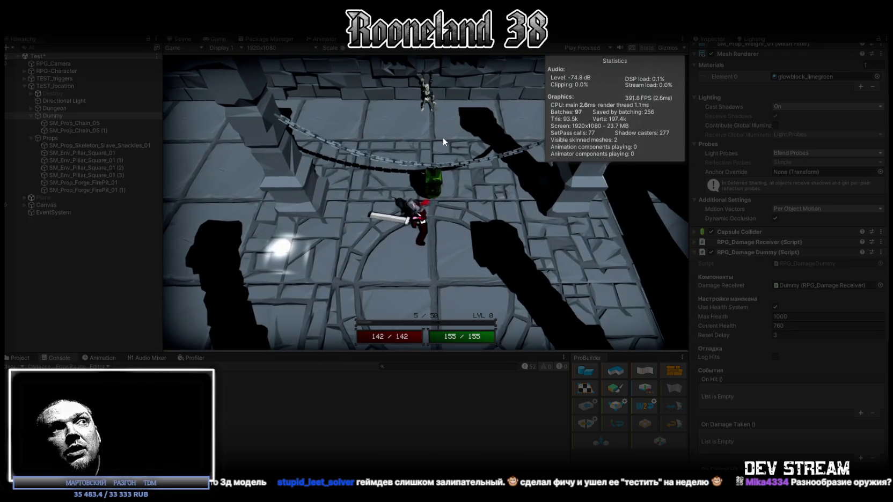
{"action": "left_click", "coordinate": [448, 188]}
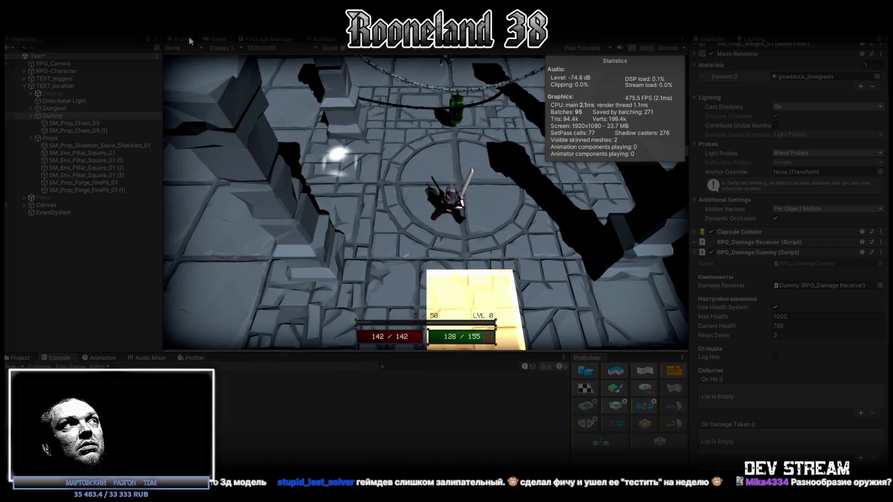
{"action": "double_click", "coordinate": [220, 40]}
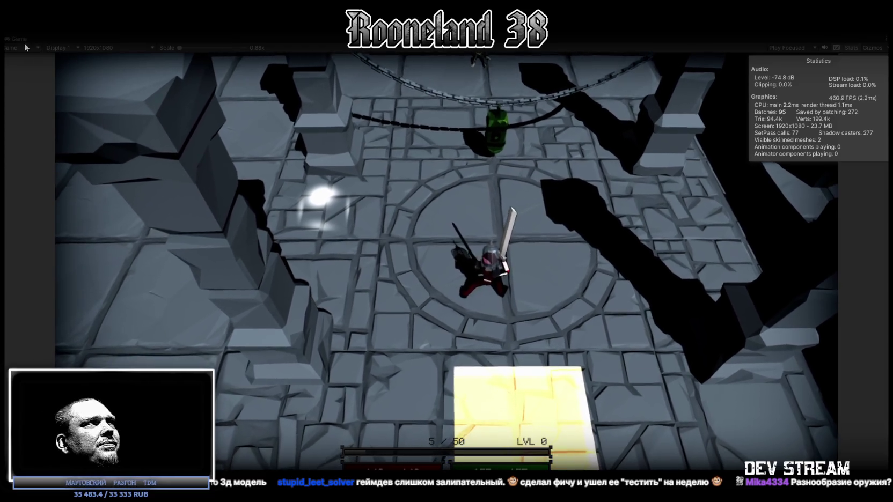
{"action": "double_click", "coordinate": [22, 39]}
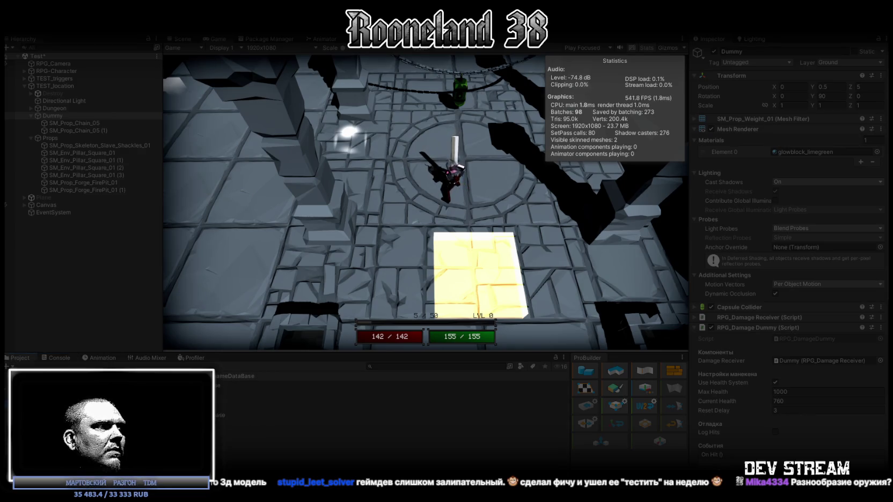
Inspect the armor and weapon database assets and list CrossBow1's animator main weapon types
{"action": "left_click", "coordinate": [231, 392]}
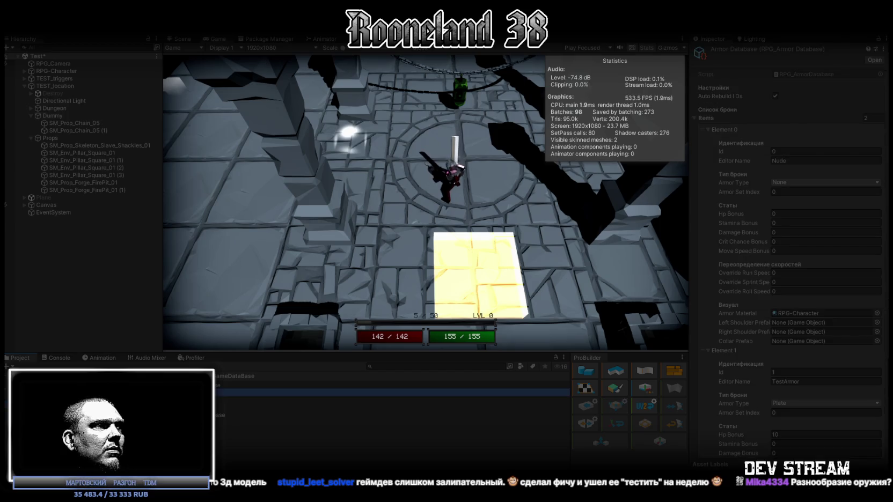
{"action": "left_click", "coordinate": [231, 429]}
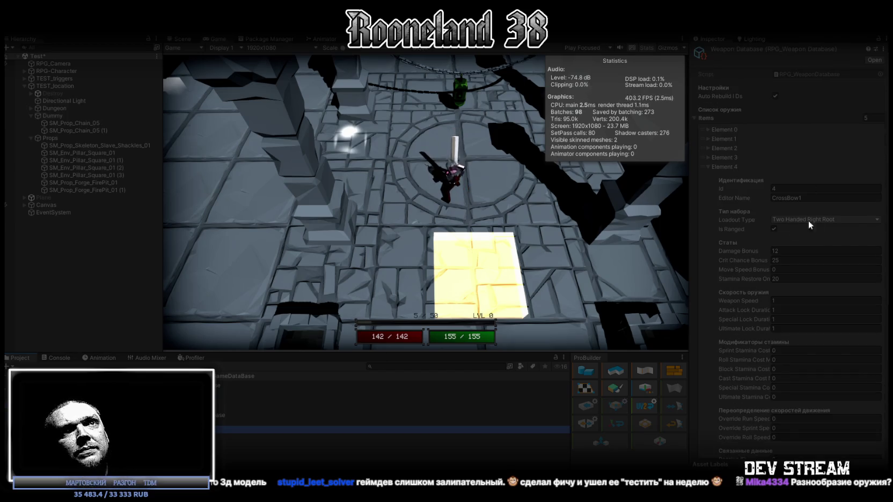
{"action": "scroll", "coordinate": [859, 242], "scroll_direction": "down", "scroll_amount": 8}
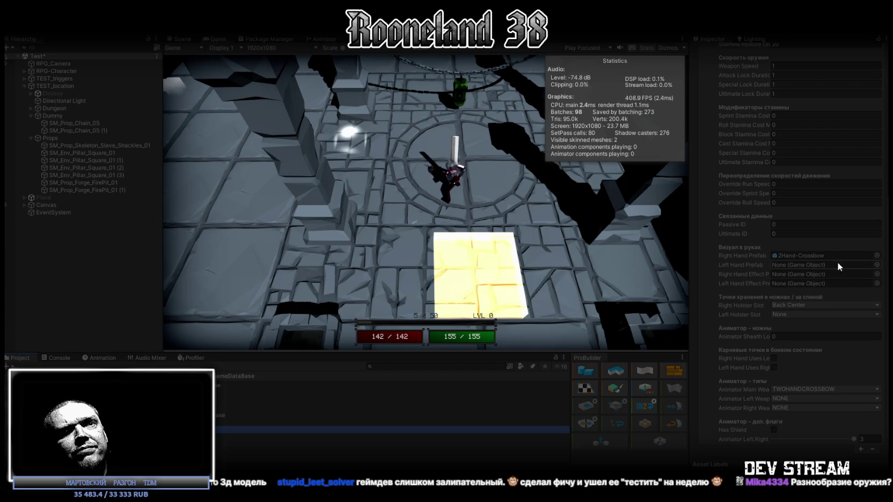
{"action": "left_click", "coordinate": [875, 391]}
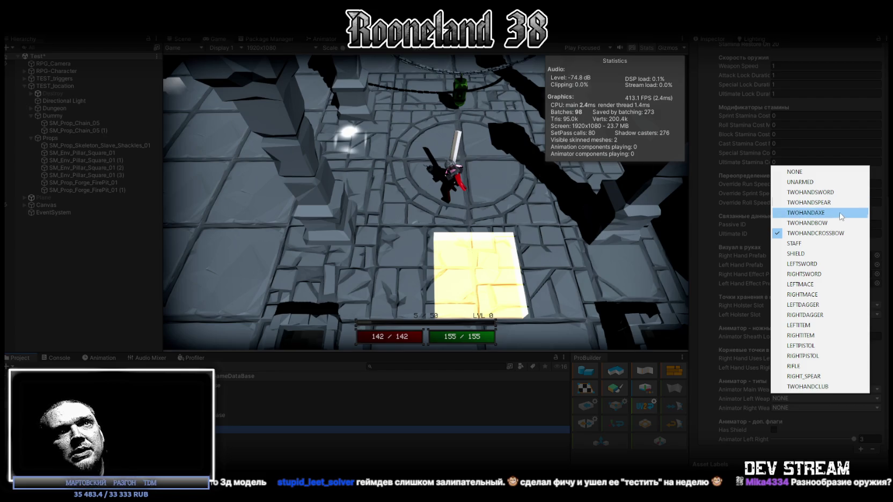
Keep TWOHANDCROSSBOW as CrossBow1's weapon type, walk the character, and view its Animator graph
{"action": "left_click", "coordinate": [443, 142]}
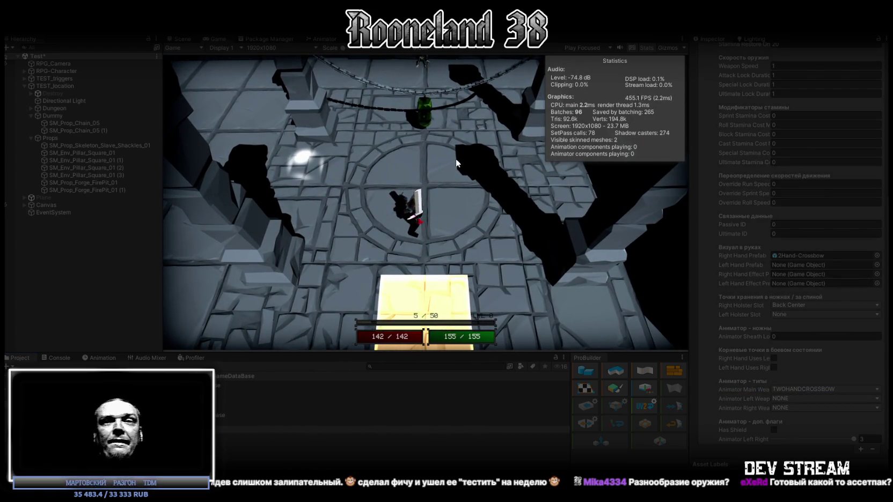
{"action": "key", "text": "w"}
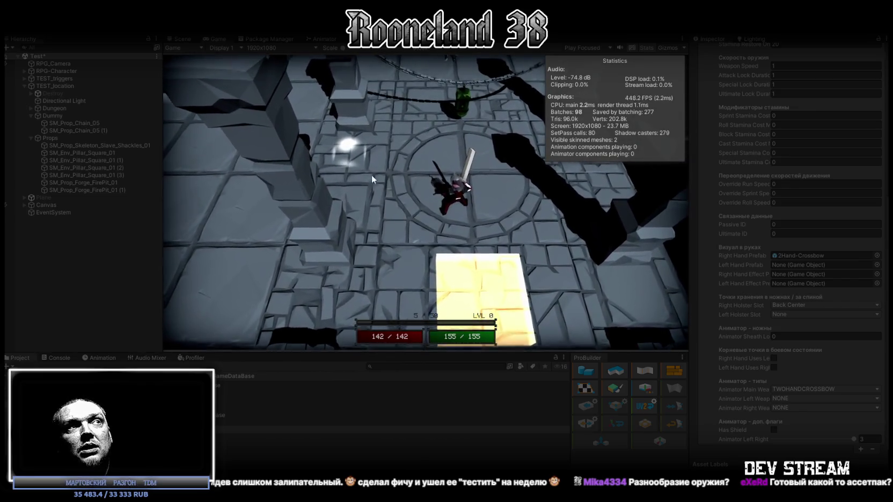
{"action": "left_click", "coordinate": [320, 38]}
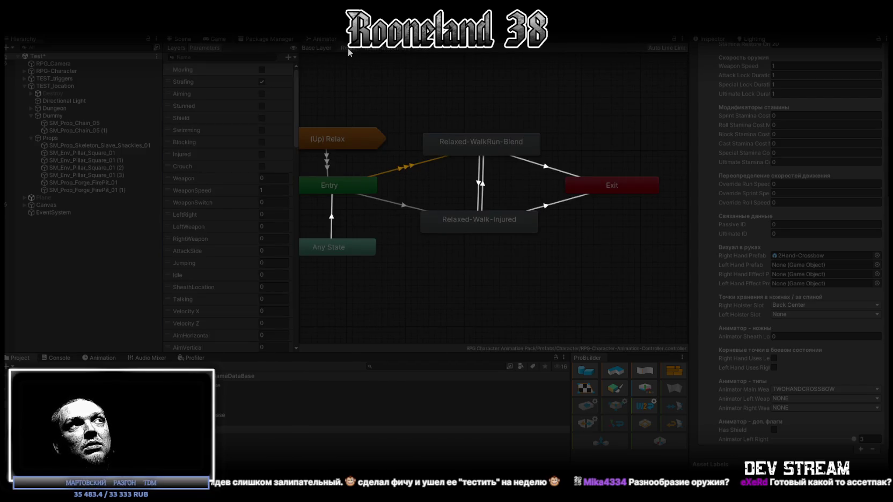
Return to the animator's Base Layer, then the running Game view with RPG-Character selected
{"action": "left_click", "coordinate": [320, 48]}
{"action": "scroll", "coordinate": [542, 203], "scroll_direction": "up", "scroll_amount": 1}
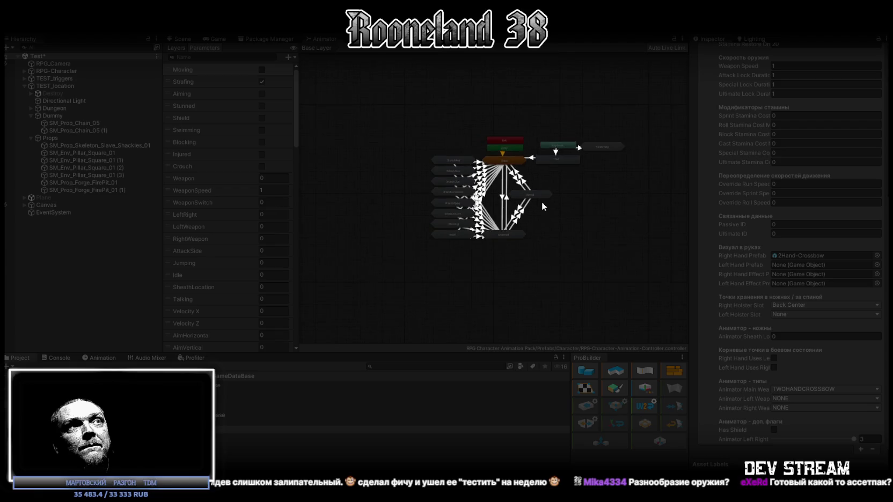
{"action": "left_click", "coordinate": [209, 38]}
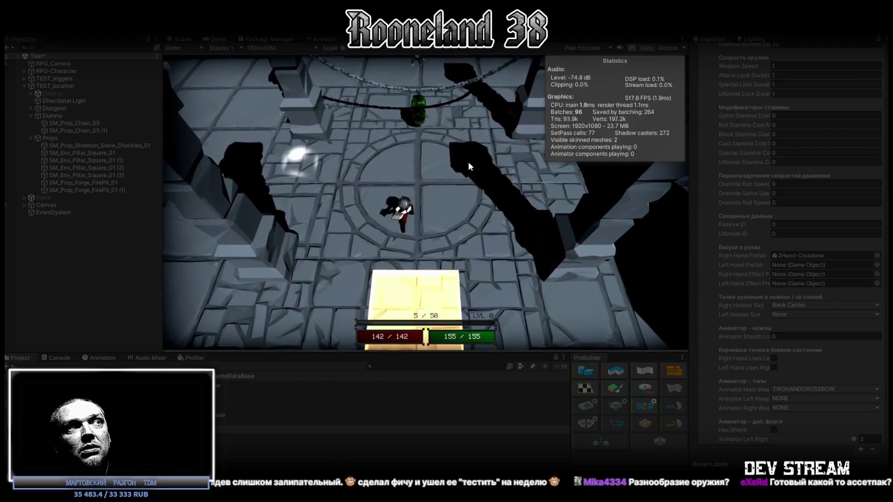
{"action": "scroll", "coordinate": [710, 168], "scroll_direction": "up", "scroll_amount": 5}
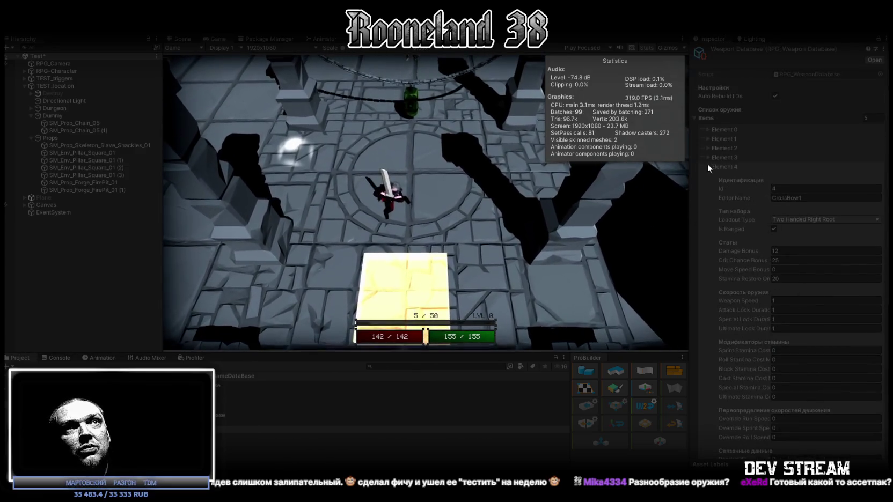
{"action": "left_click", "coordinate": [51, 72]}
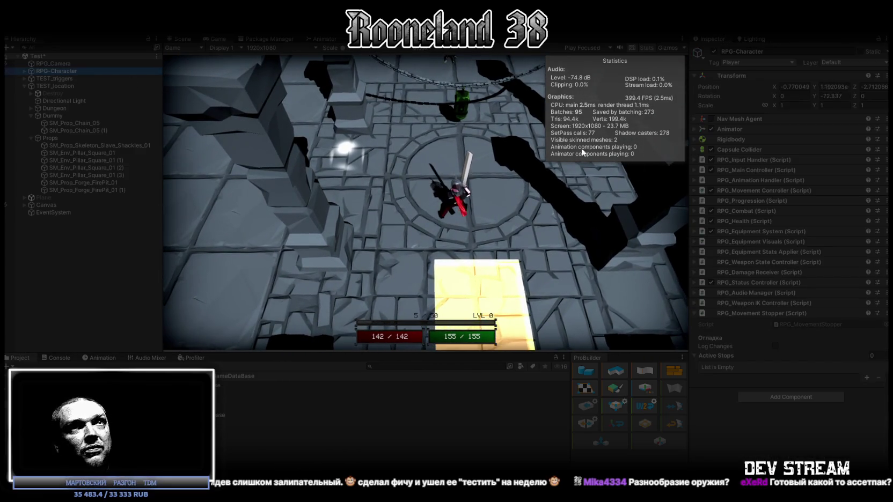
Move the character to three spots in the dungeon, then return to the Scene view
{"action": "left_click", "coordinate": [419, 186]}
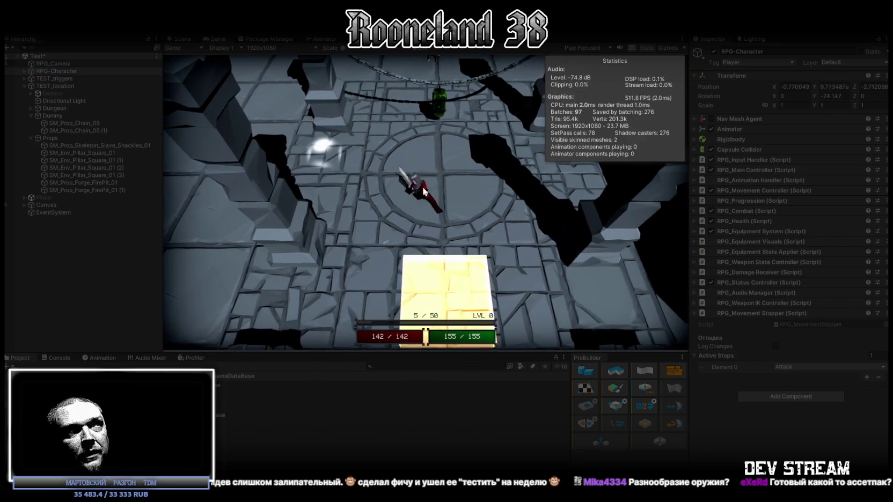
{"action": "left_click", "coordinate": [571, 206]}
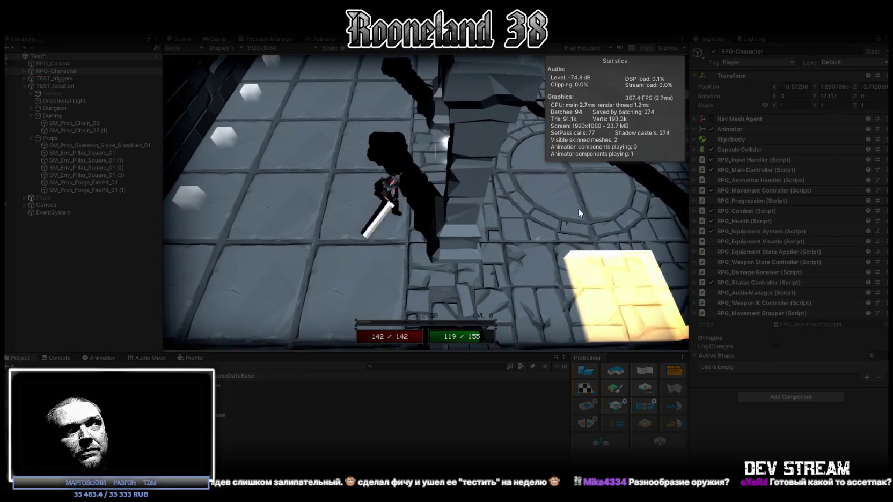
{"action": "left_click", "coordinate": [549, 213]}
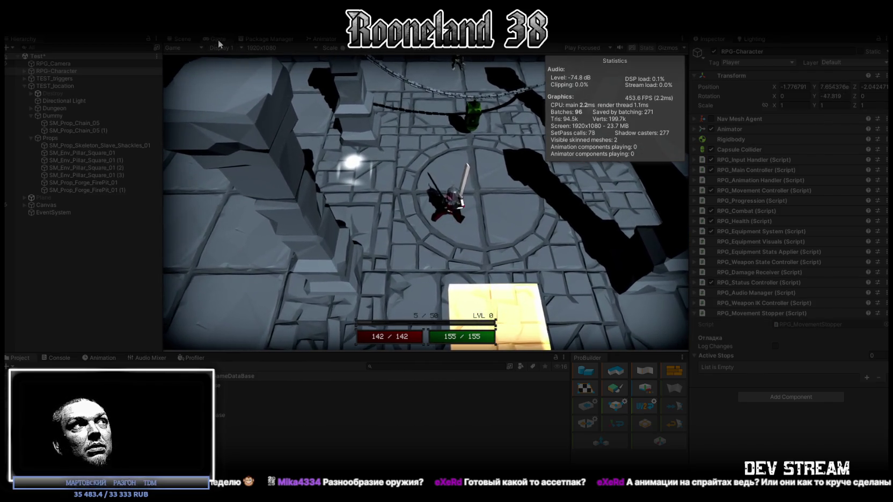
{"action": "double_click", "coordinate": [217, 38]}
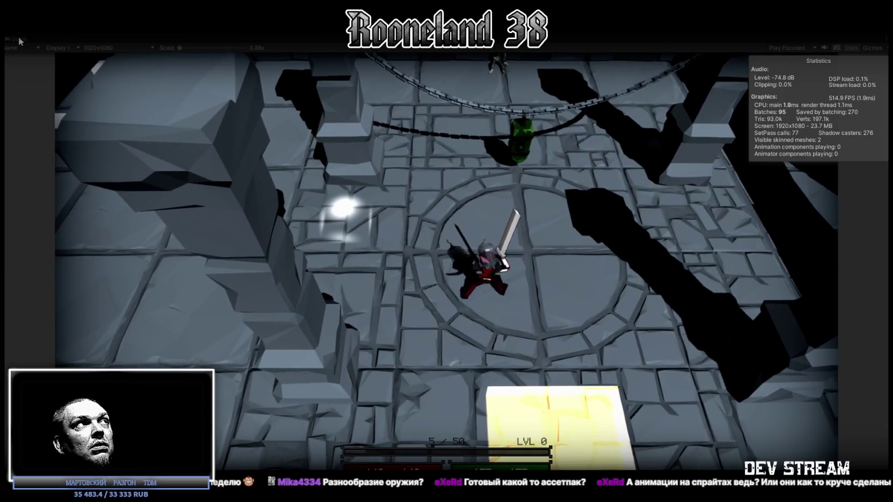
{"action": "double_click", "coordinate": [20, 37]}
{"action": "left_click", "coordinate": [183, 39]}
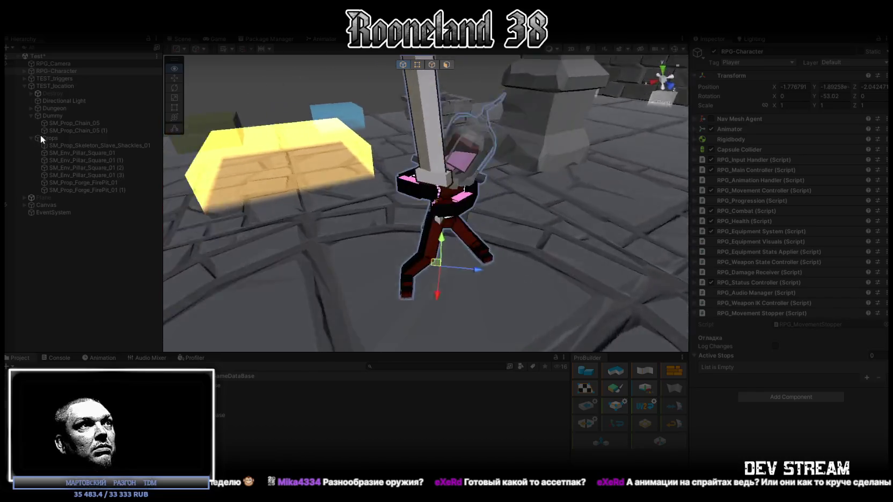
Exit Play mode so RPG-Character resets to 0, 0, -8, framing the whole dungeon room
{"action": "mouse_move", "coordinate": [638, 124]}
{"action": "left_mouse_down"}
{"action": "mouse_move", "coordinate": [616, 125]}
{"action": "mouse_move", "coordinate": [837, 141]}
{"action": "mouse_move", "coordinate": [618, 145]}
{"action": "mouse_move", "coordinate": [424, 168]}
{"action": "mouse_move", "coordinate": [463, 143]}
{"action": "mouse_move", "coordinate": [644, 157]}
{"action": "mouse_move", "coordinate": [491, 128]}
{"action": "mouse_move", "coordinate": [429, 133]}
{"action": "left_mouse_up"}
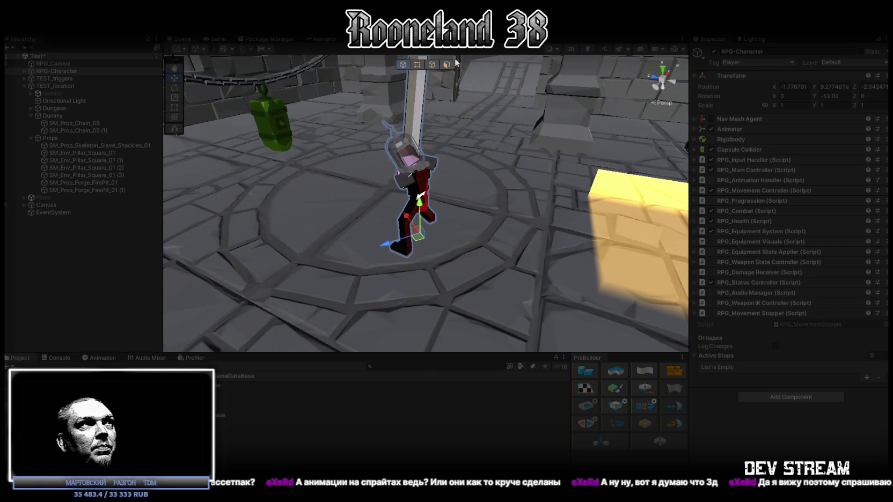
{"action": "left_click", "coordinate": [443, 25]}
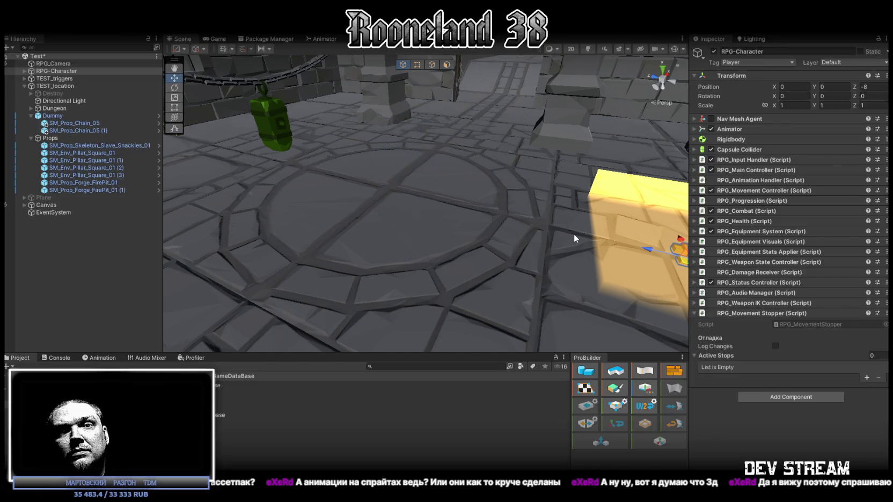
{"action": "scroll", "coordinate": [490, 234], "scroll_direction": "down", "scroll_amount": 10}
{"action": "left_click_drag", "start_coordinate": [288, 275], "coordinate": [286, 274]}
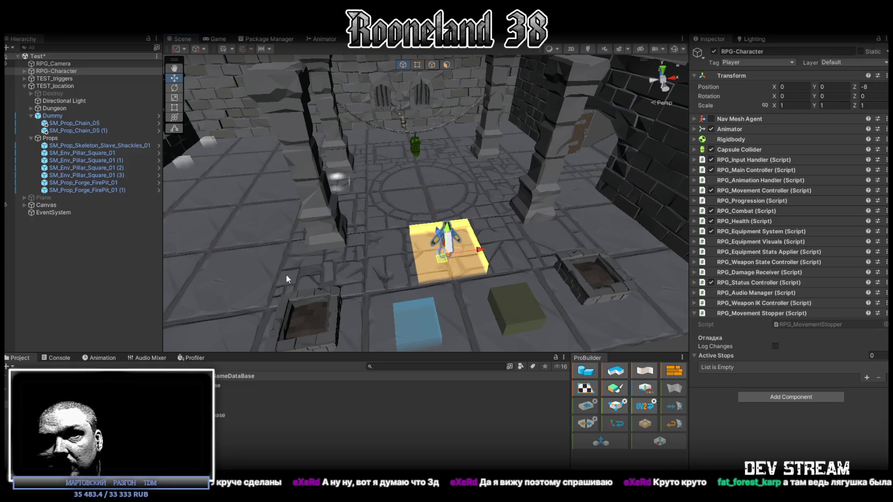